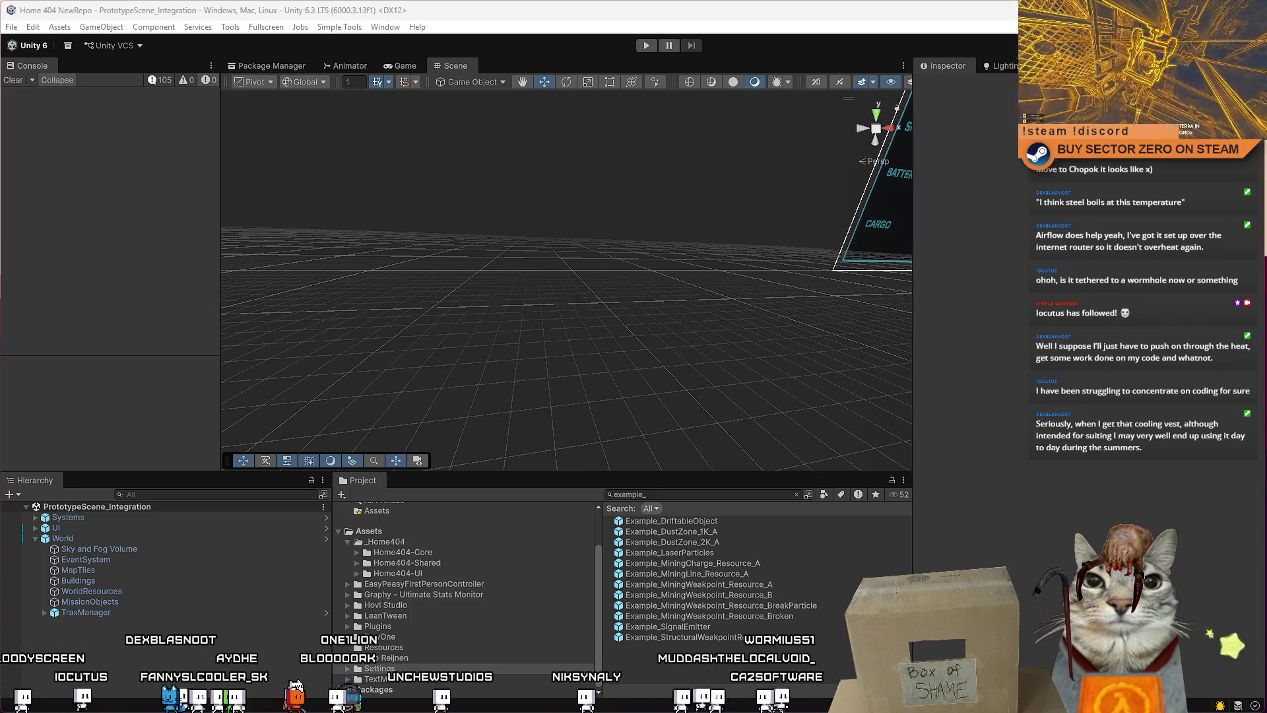
Switch to Firefox and scroll the Alpinestars cooling vest page down to its price
key(alt+Tab)
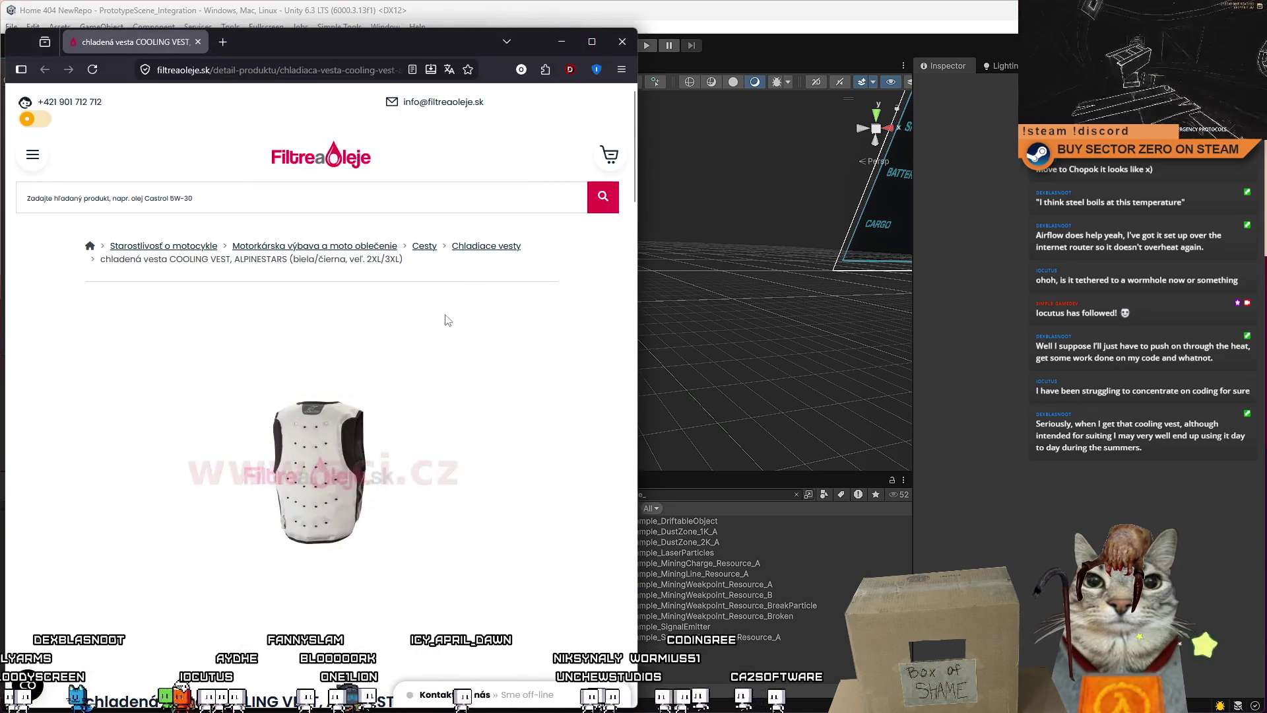
scroll(434, 168, down, 5)
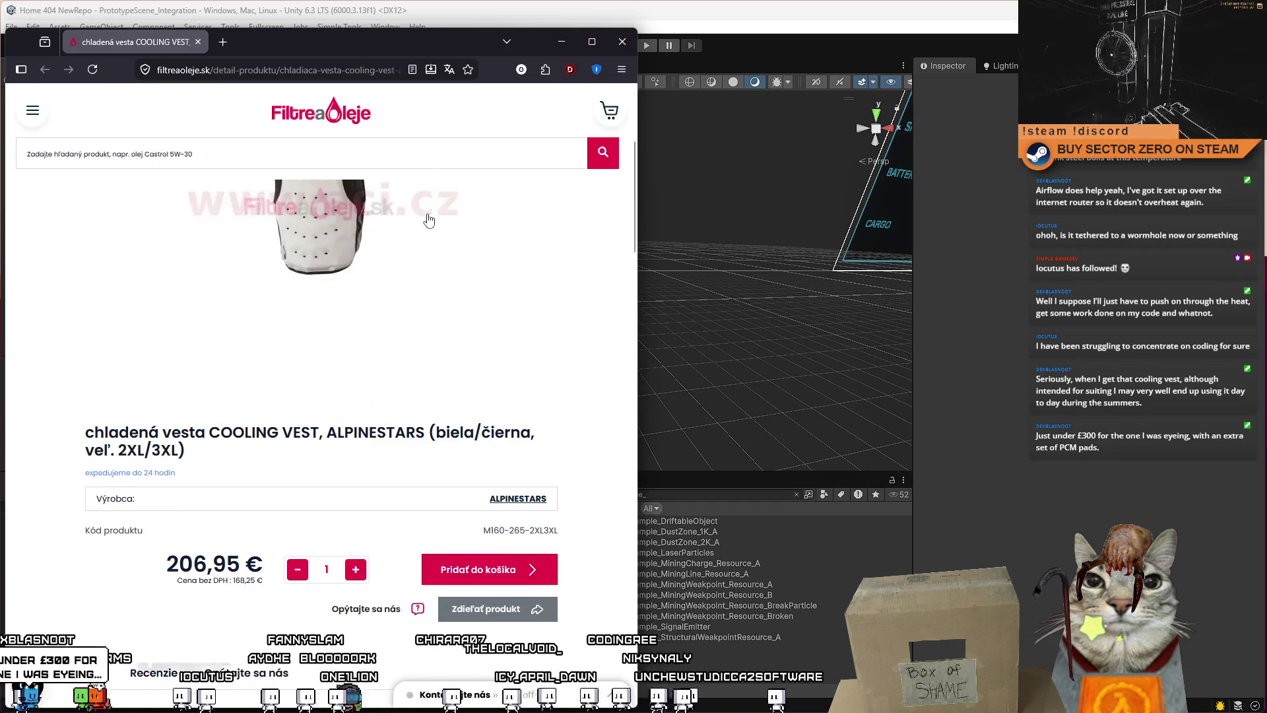
scroll(396, 228, up, 5)
scroll(396, 396, down, 5)
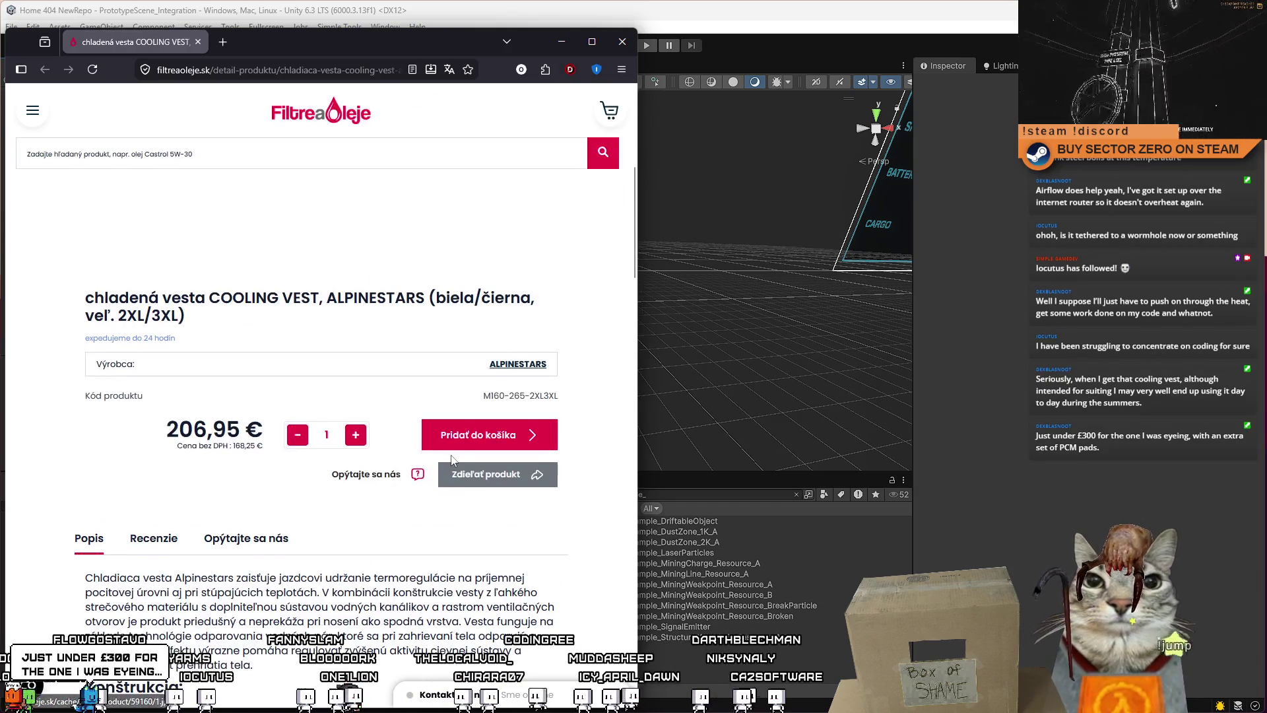
scroll(453, 461, down, 3)
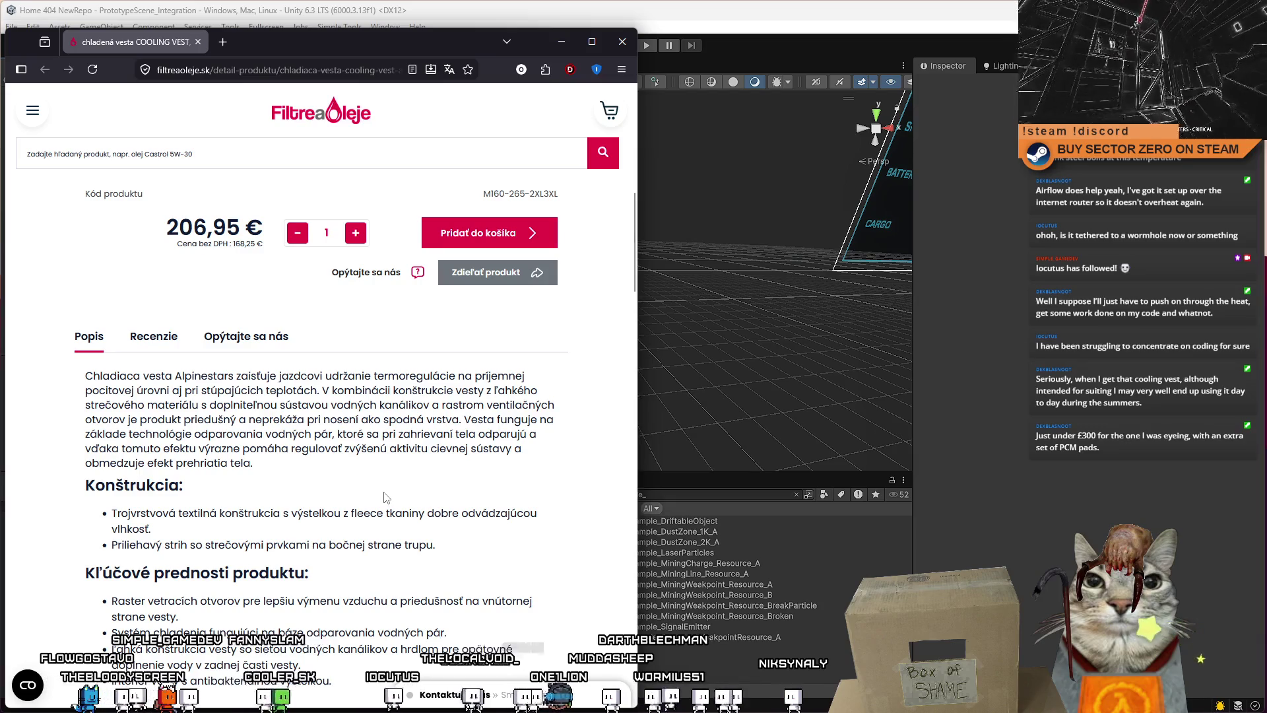
Highlight part of the vest description, scroll back up, then close the browser
mouse_move(357, 405)
mouse_down()
mouse_move(581, 418)
mouse_move(573, 531)
mouse_up()
click(296, 454)
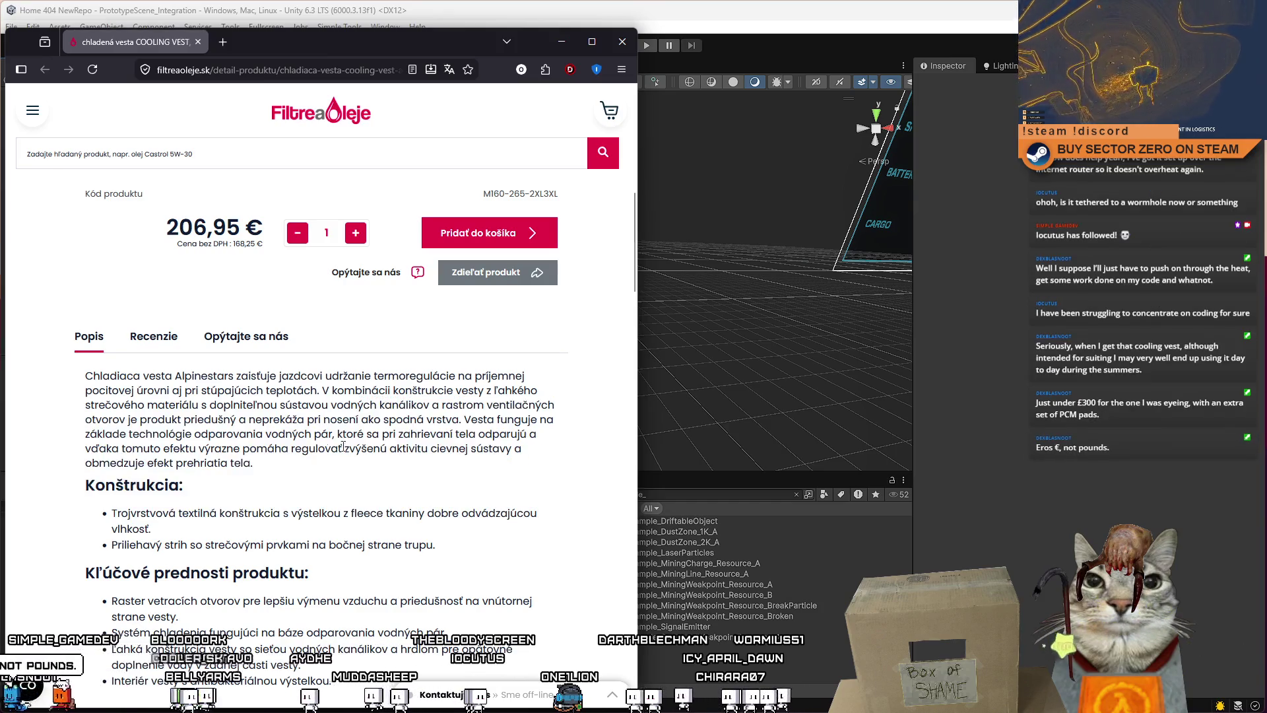
scroll(441, 364, down, 4)
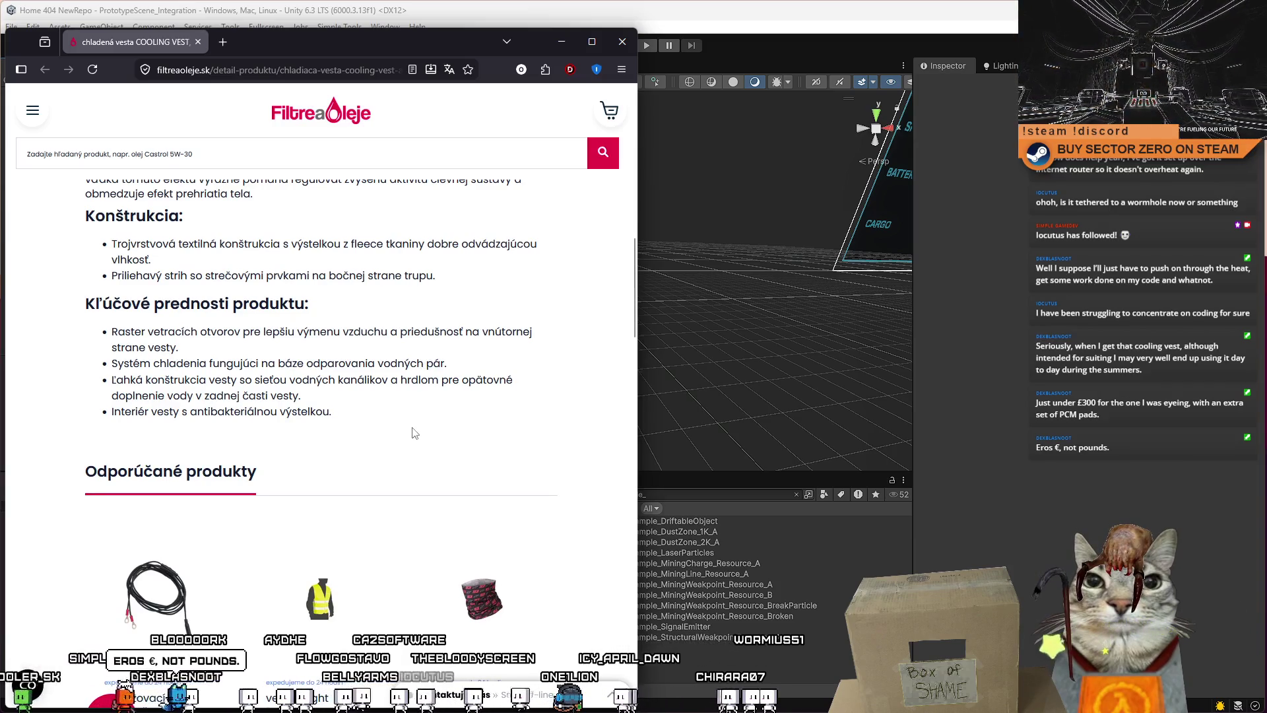
scroll(414, 436, up, 10)
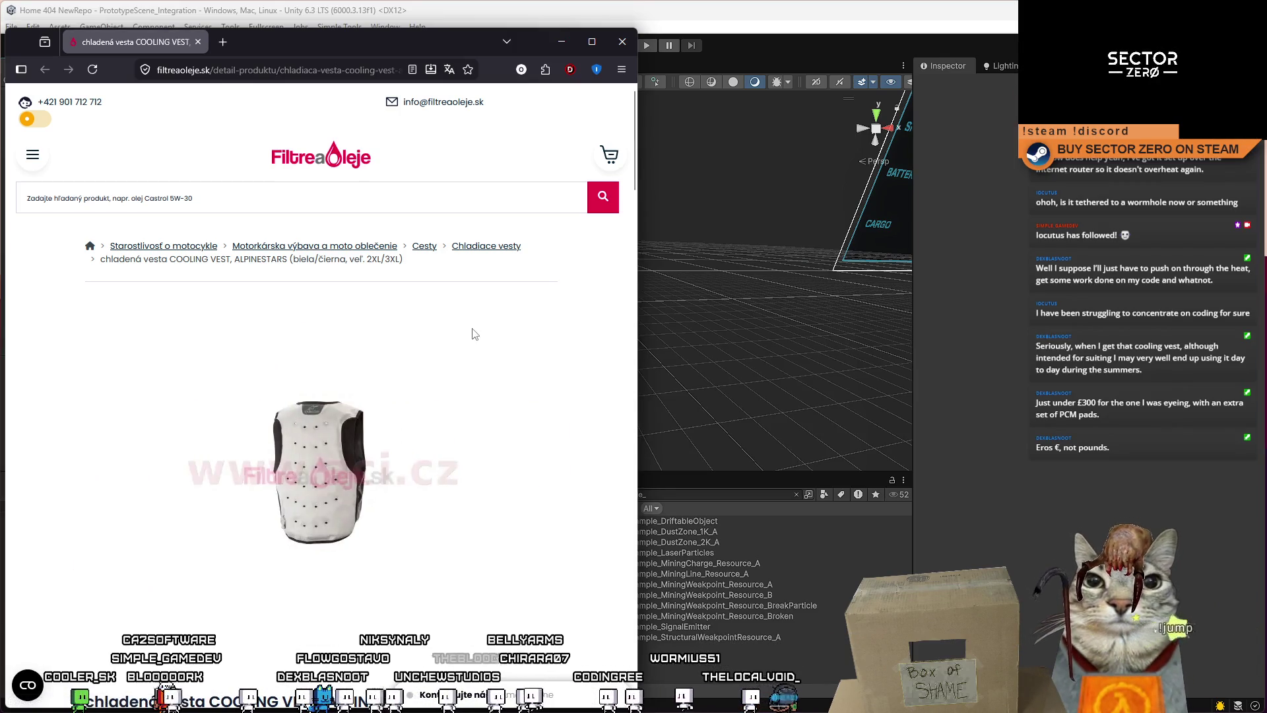
drag(320, 29, 338, 155)
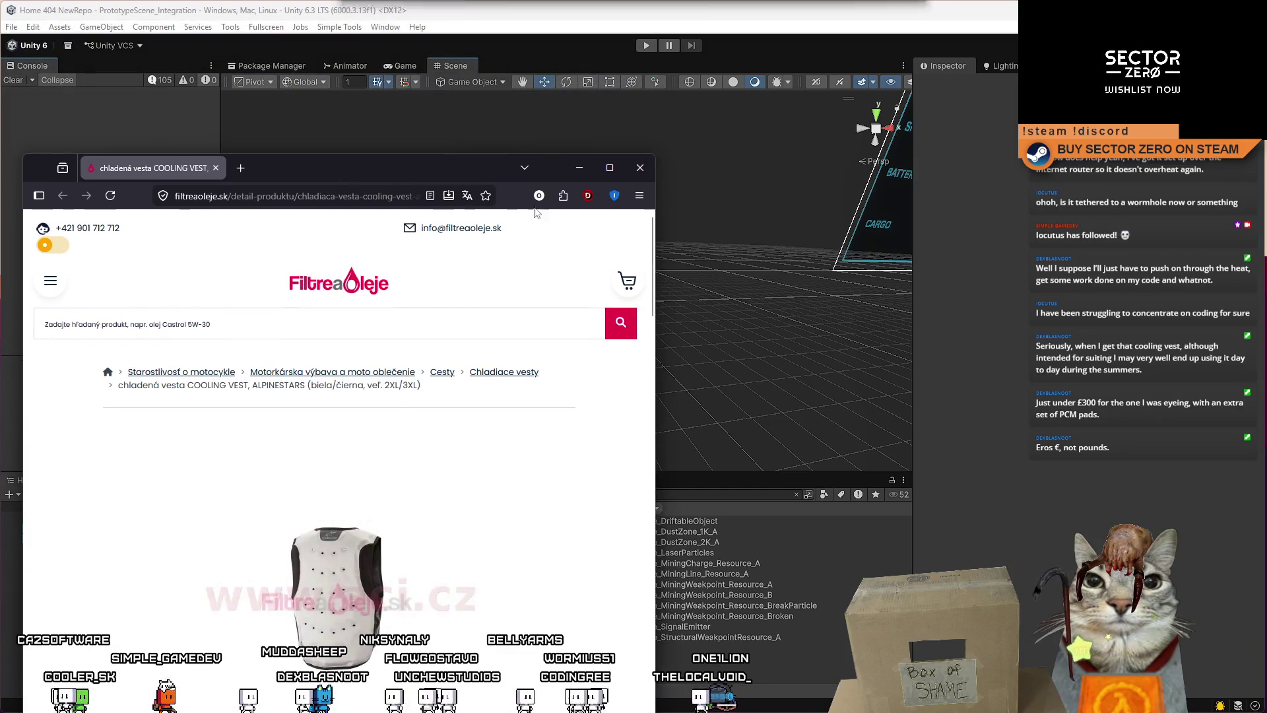
click(641, 167)
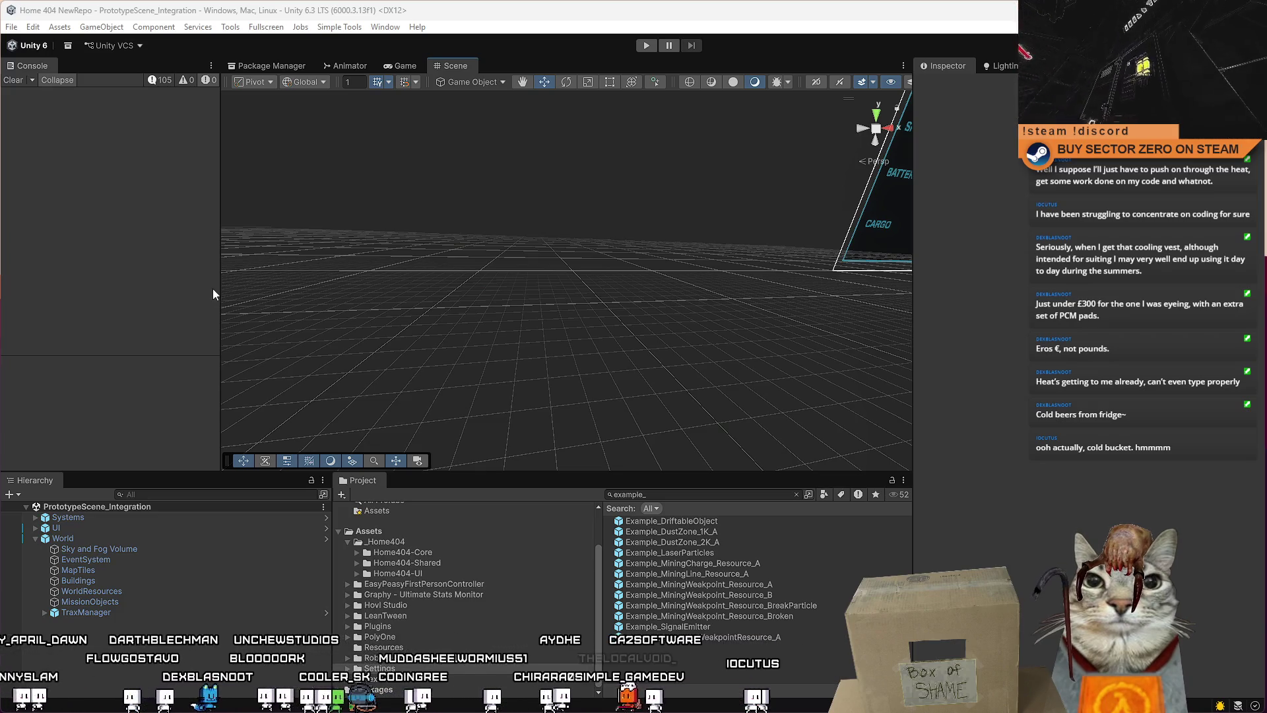
Clear all logged messages in the Console panel
click(13, 79)
Restore the maximized Unity editor to a smaller window and close it
drag(892, 11, 818, 144)
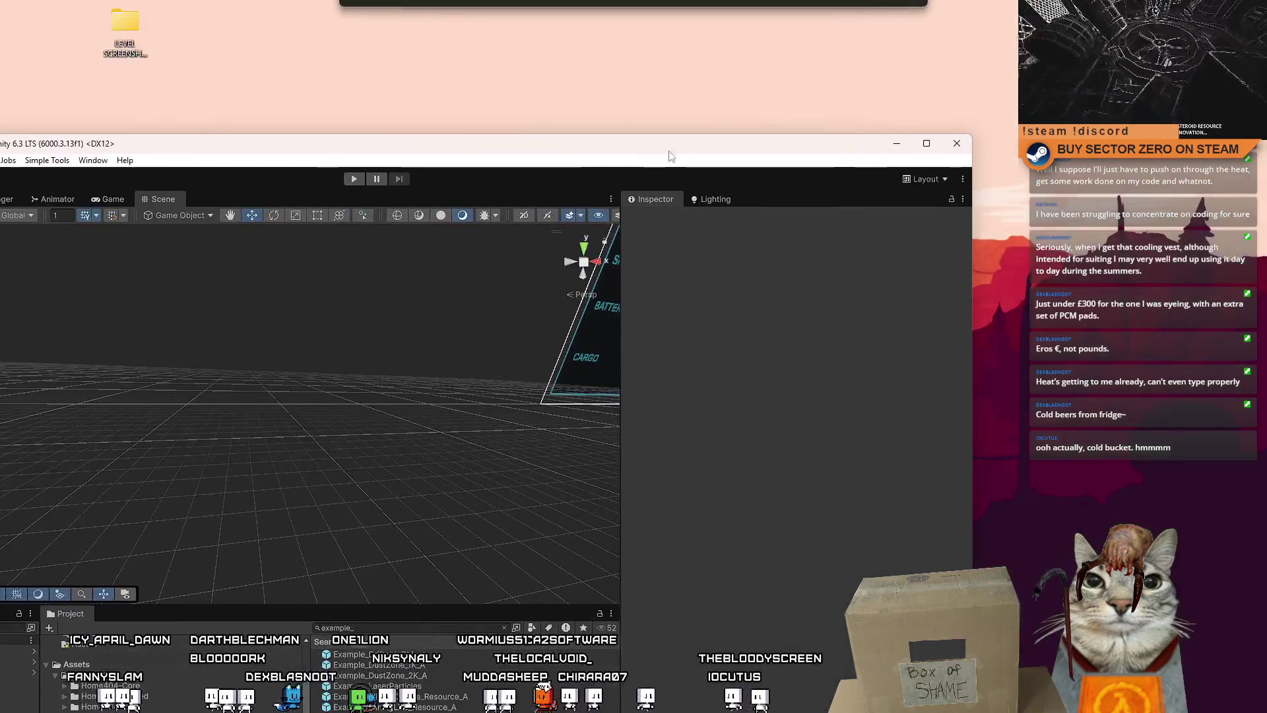
click(957, 145)
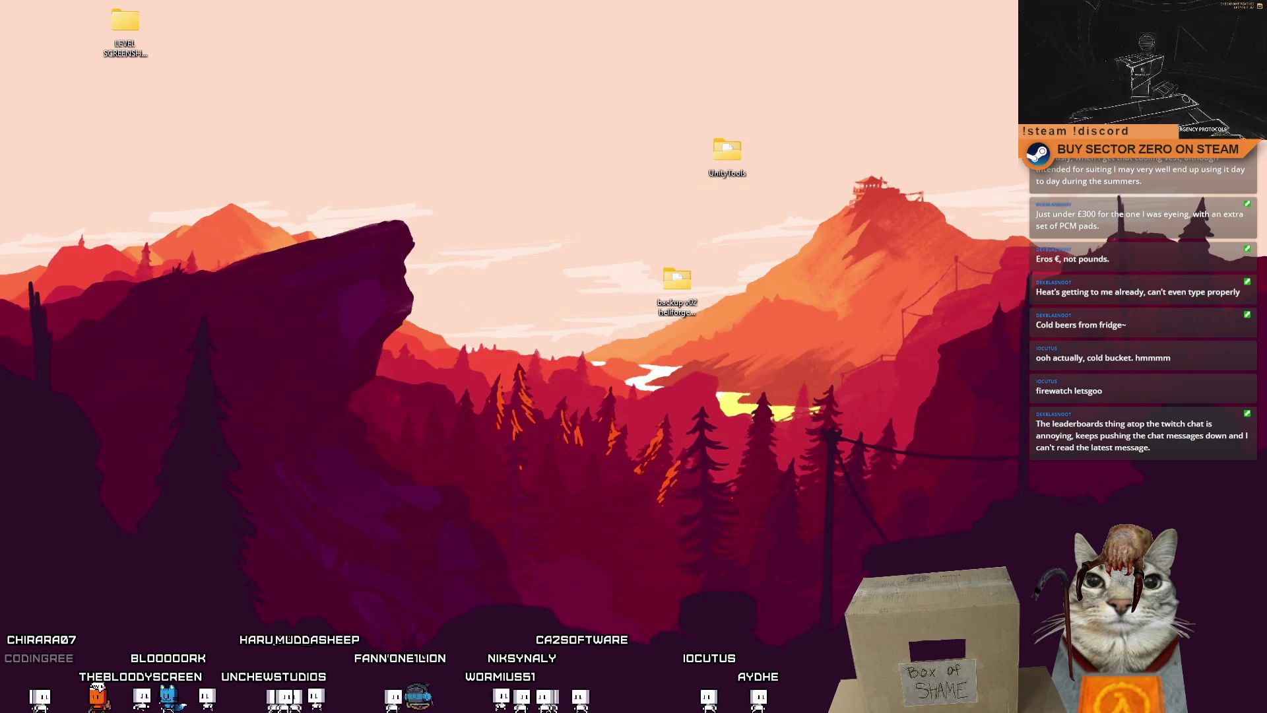
key(alt+Tab)
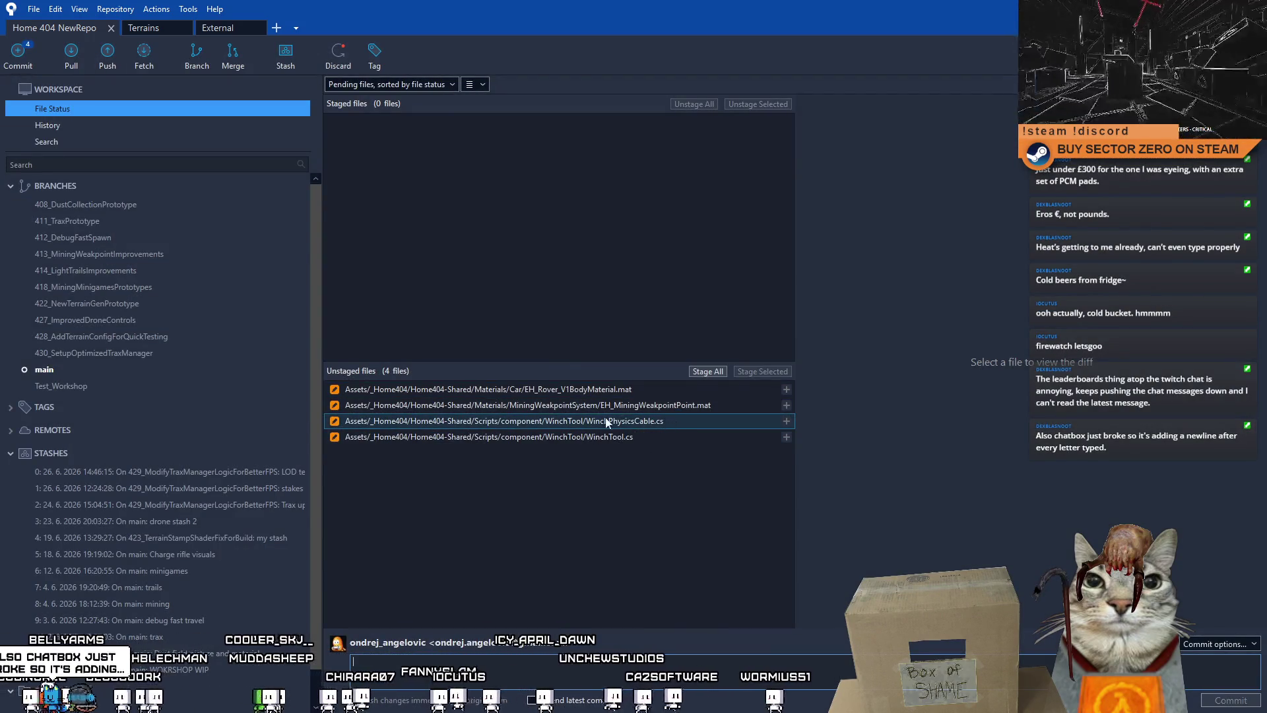
mouse_move(320, 475)
mouse_down()
mouse_move(444, 504)
mouse_move(335, 508)
mouse_up()
key(super+d)
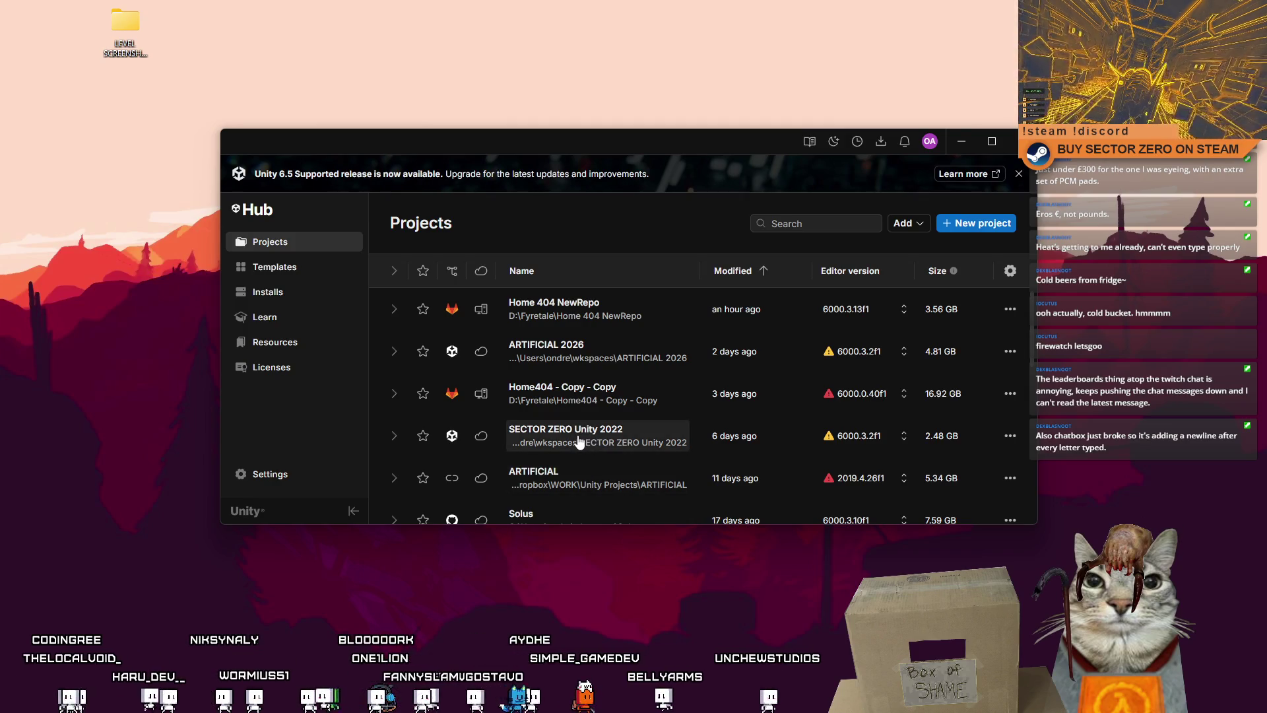
Launch SECTOR ZERO Unity 2022 from Unity Hub, shifting the loading splash aside and bringing Discord up
click(609, 447)
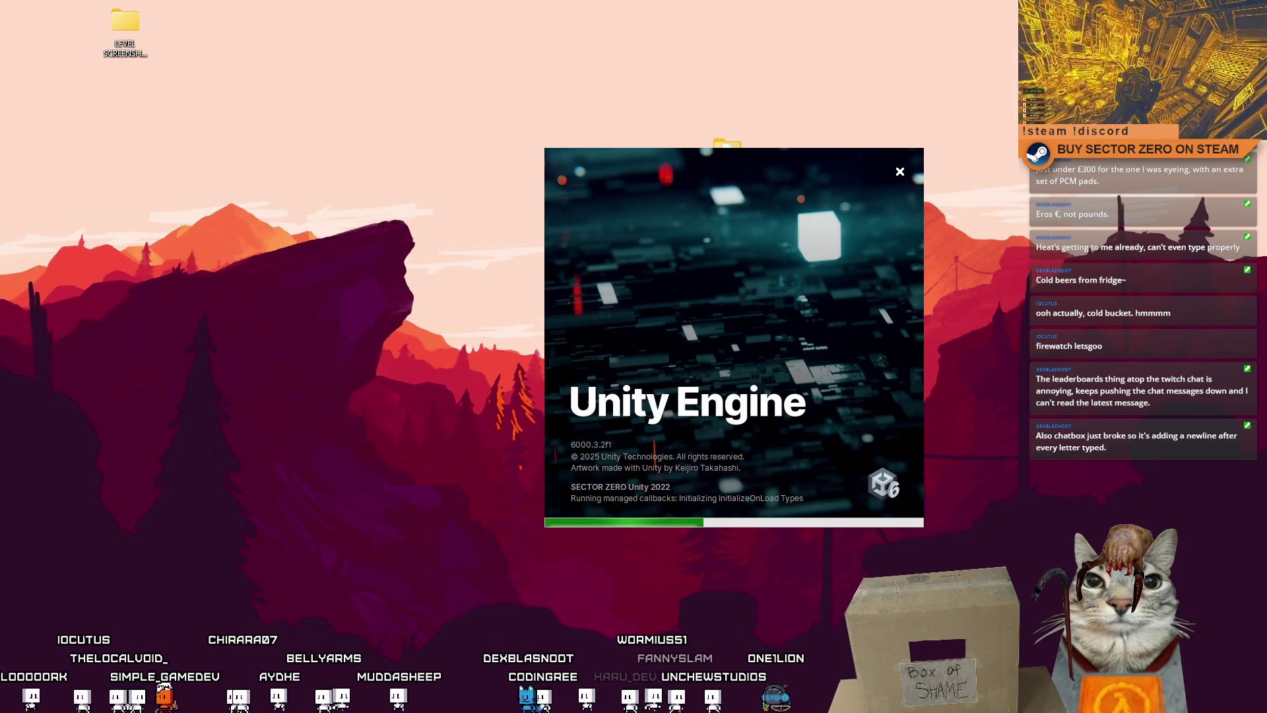
drag(678, 378, 636, 389)
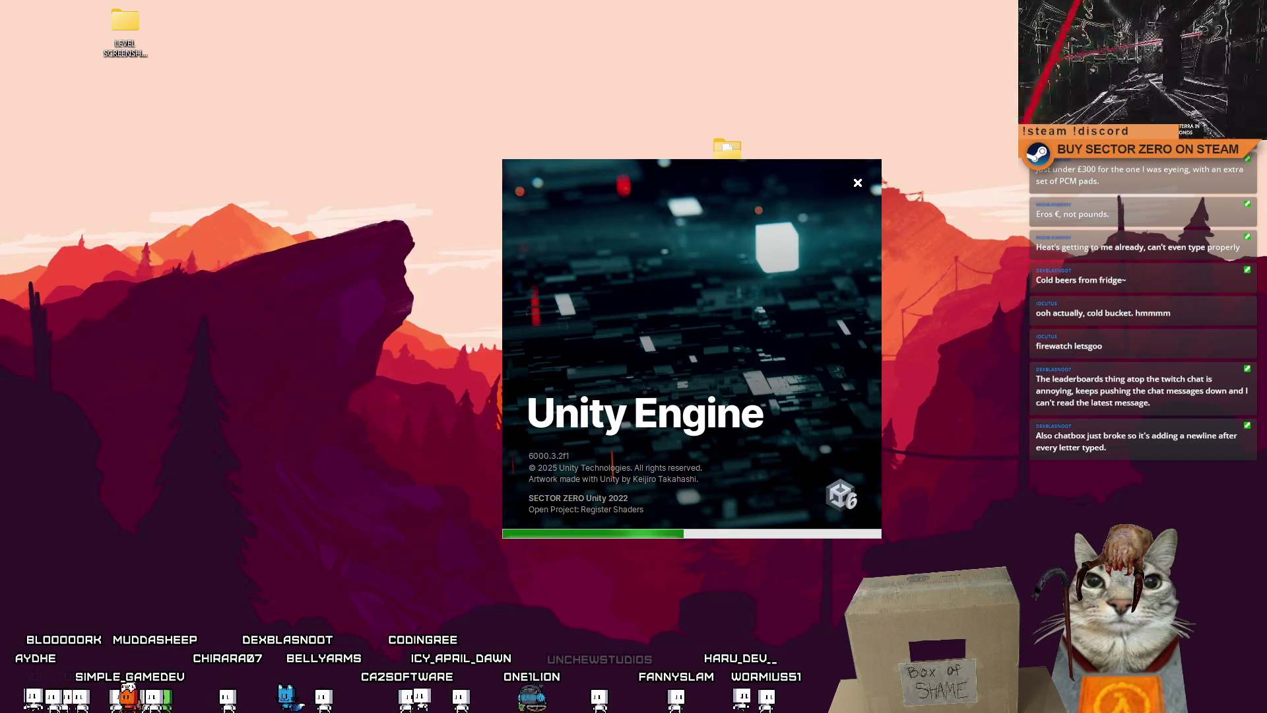
drag(0, 158, 321, 121)
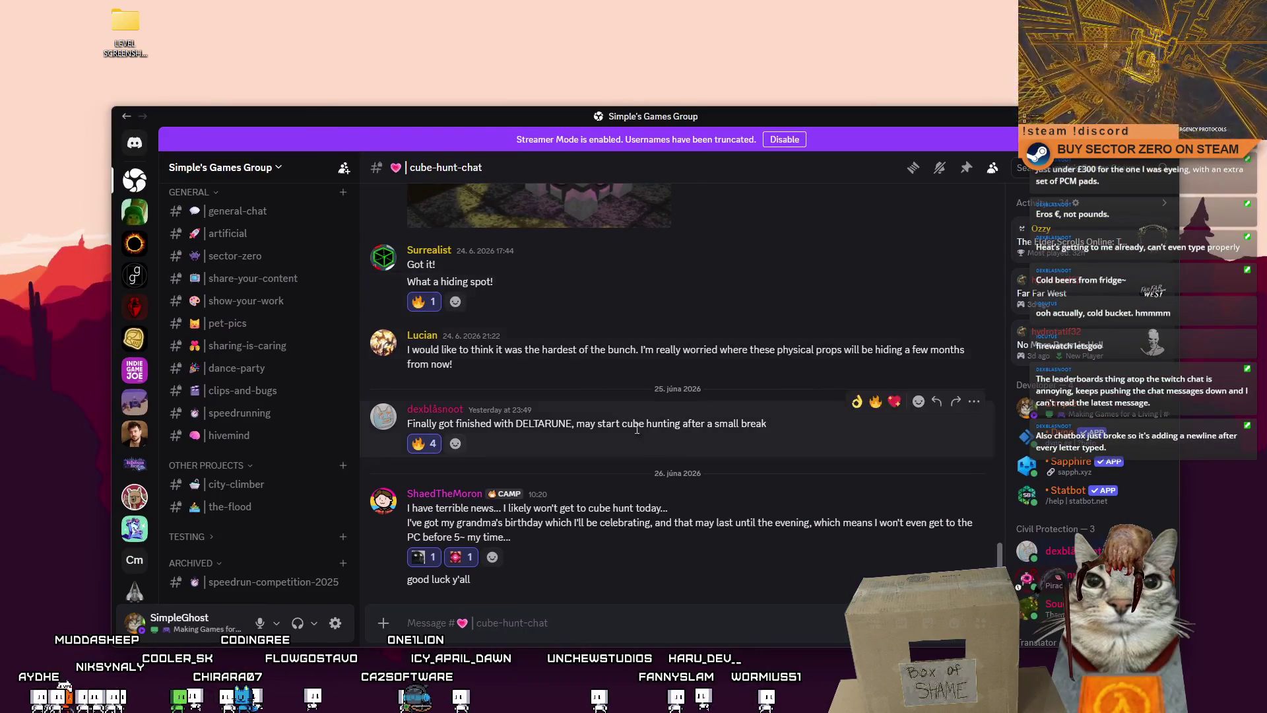
Scroll up through earlier cube hunt messages in the cube-hunt-chat channel
scroll(290, 461, up, 3)
scroll(264, 396, up, 3)
scroll(614, 511, up, 5)
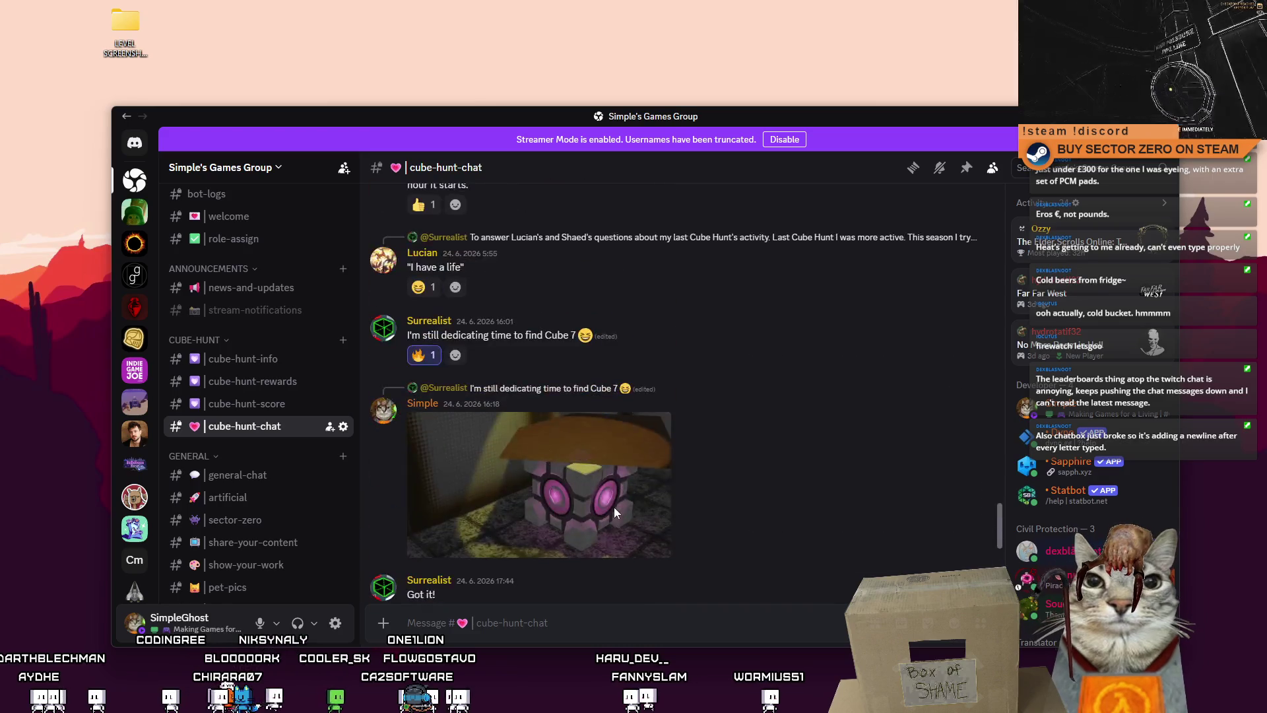
scroll(600, 506, down, 2)
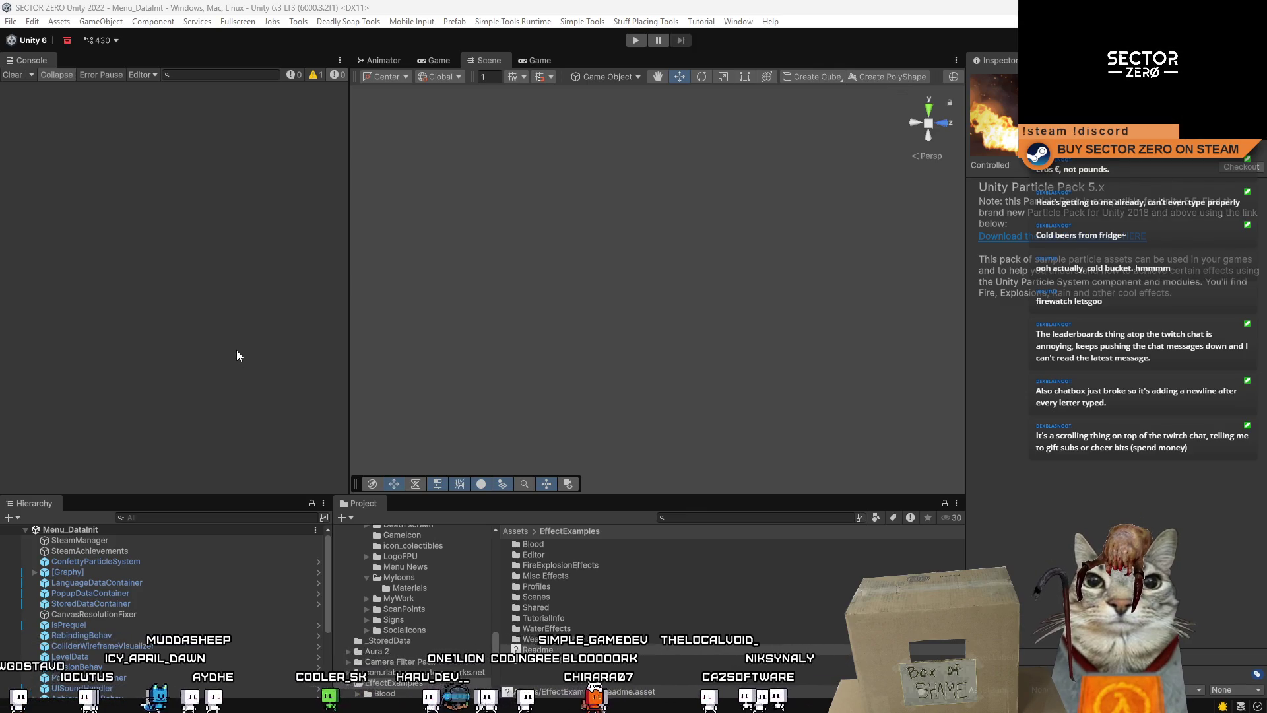
key(alt+Tab)
drag(308, 32, 509, 77)
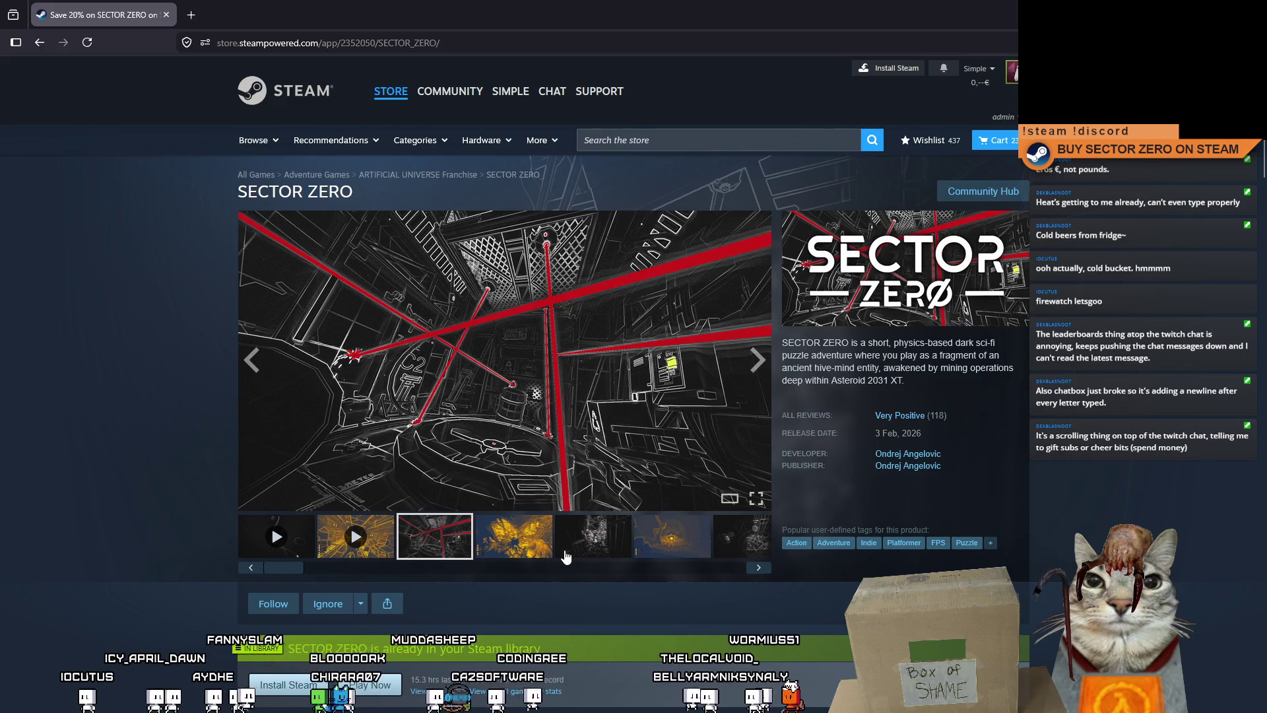
click(518, 547)
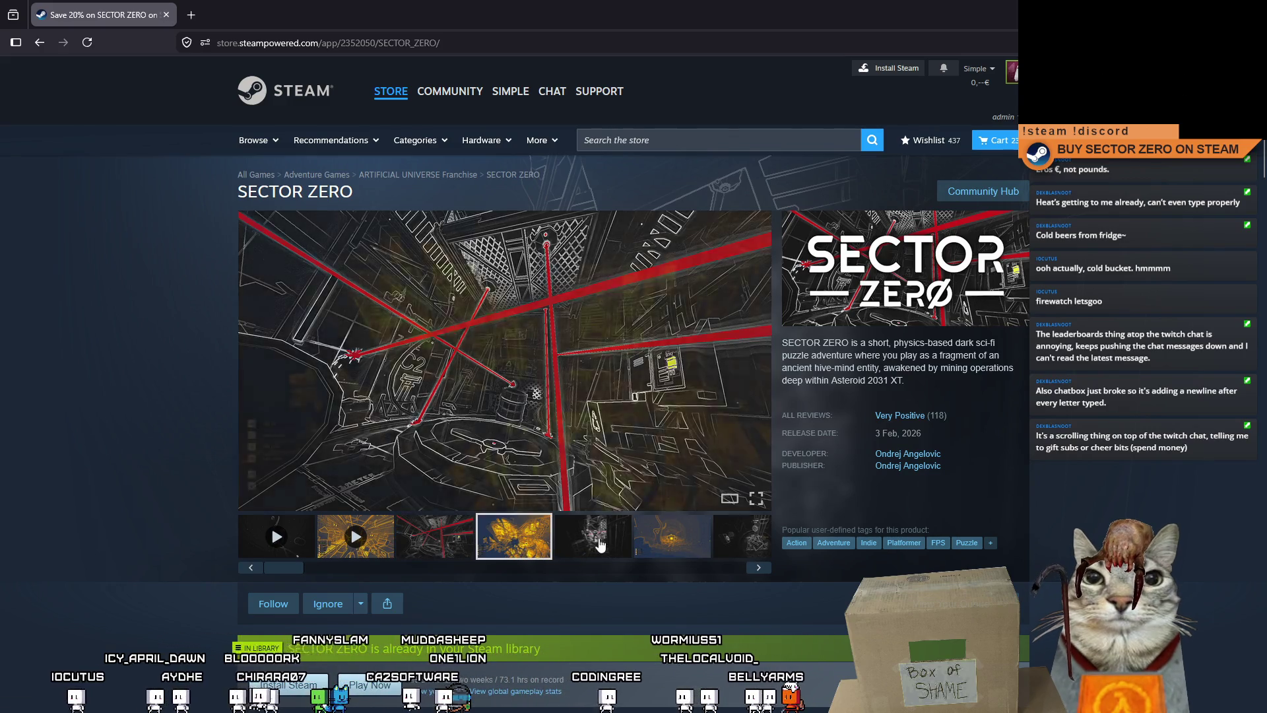
click(593, 536)
scroll(861, 417, down, 5)
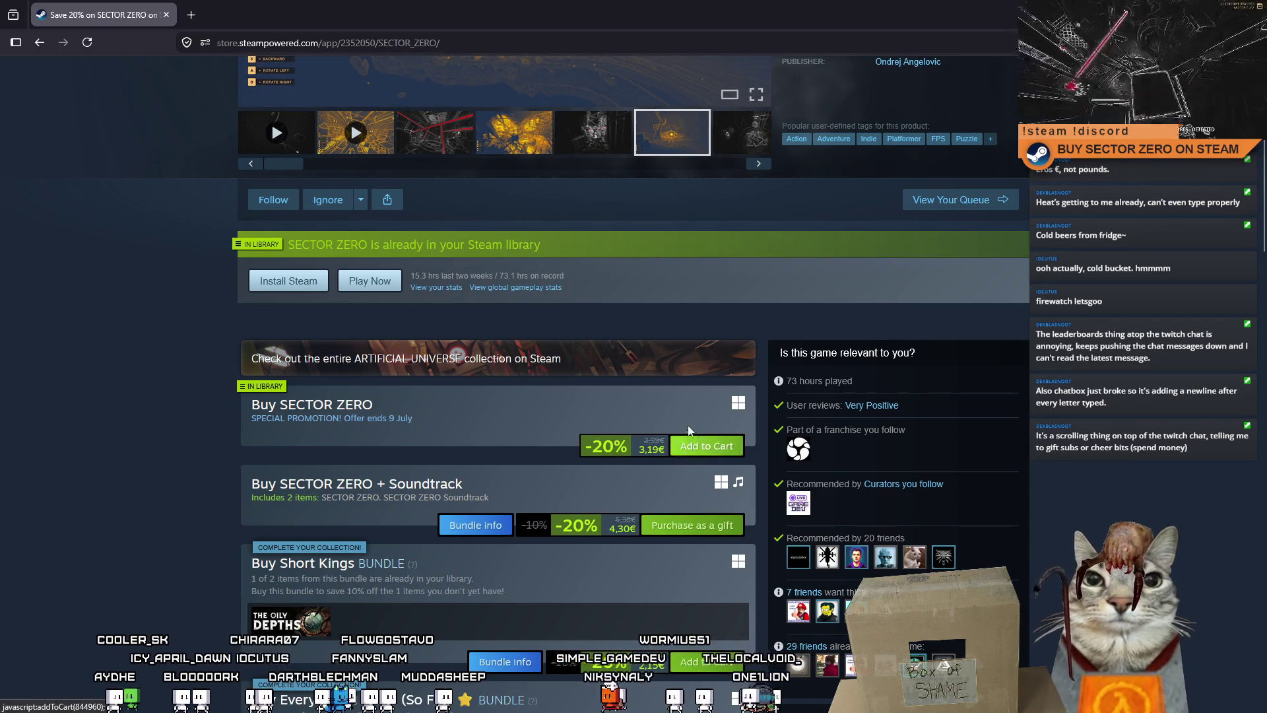
scroll(687, 431, up, 5)
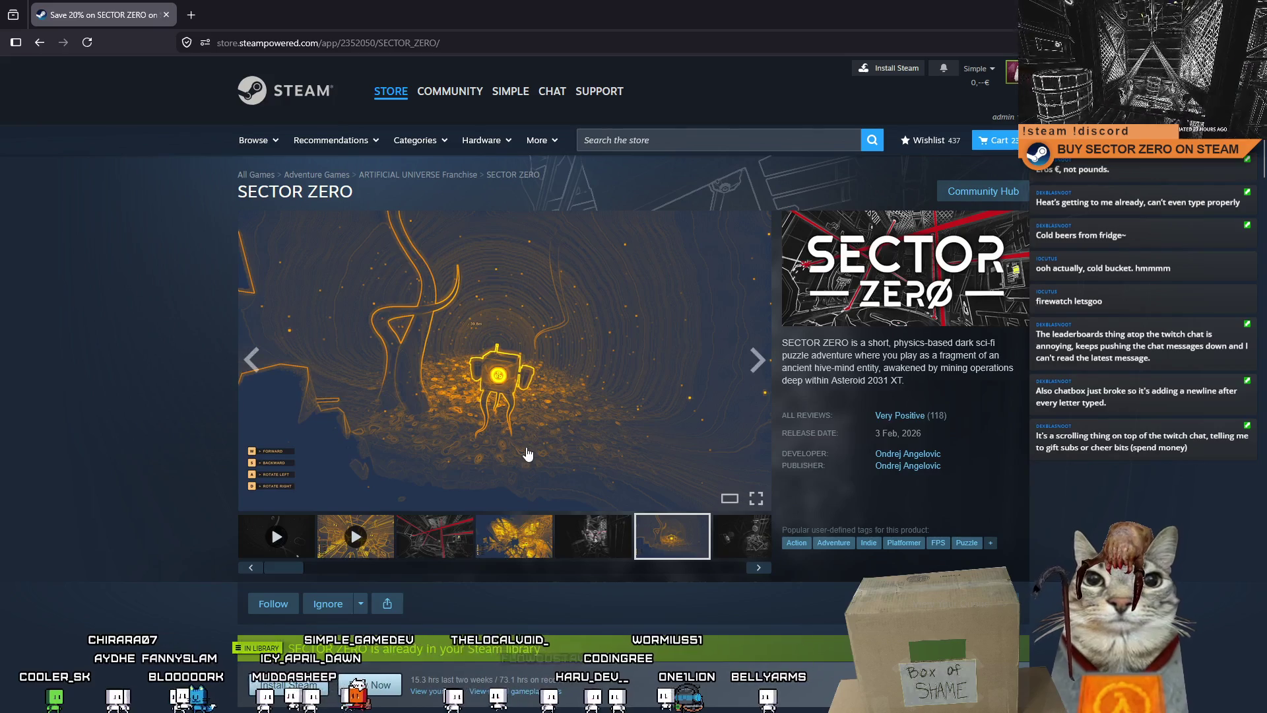
scroll(541, 497, down, 7)
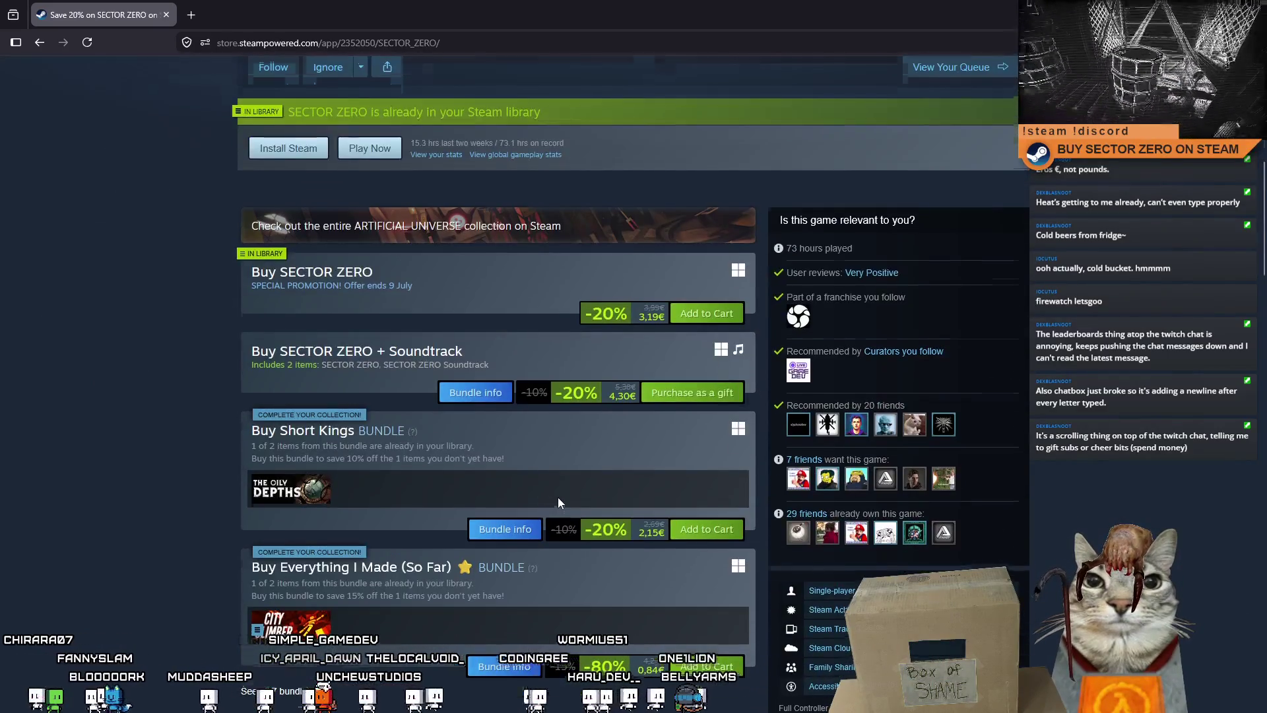
scroll(557, 497, up, 7)
key(alt+Tab)
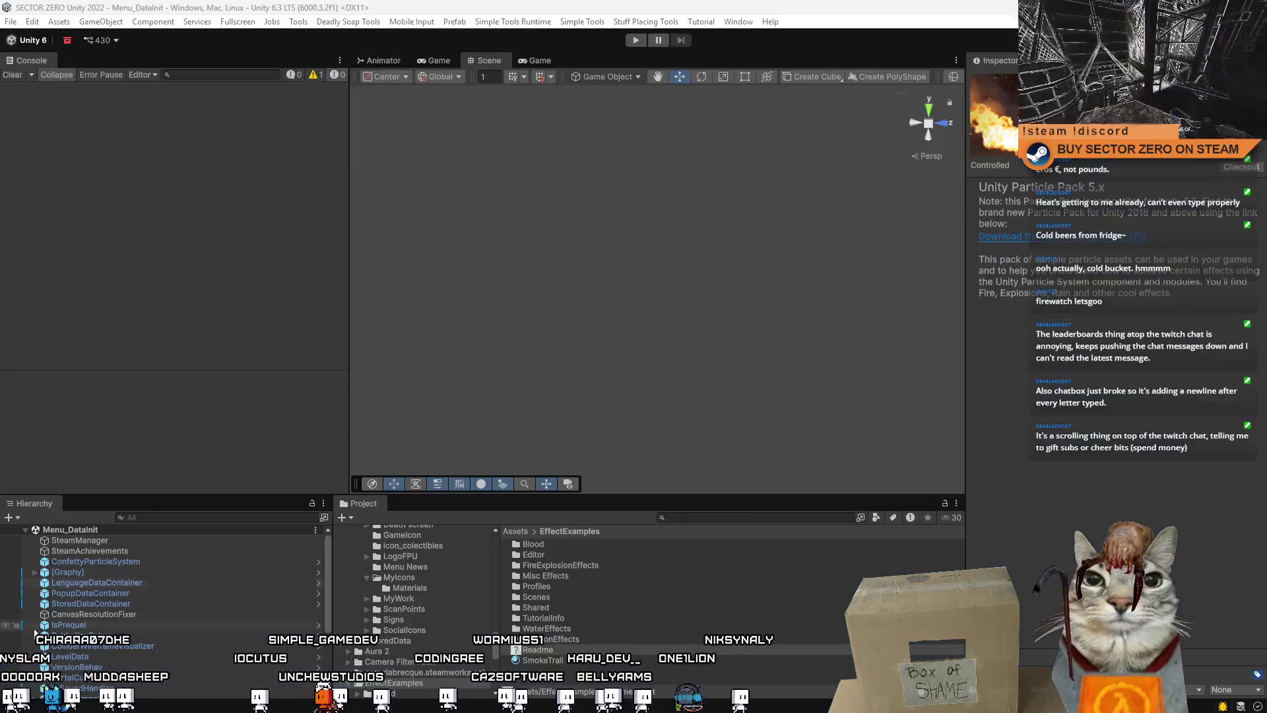
Switch to Discord and browse the cube-hunt-score and cube-hunt-rewards channels
key(alt+Tab)
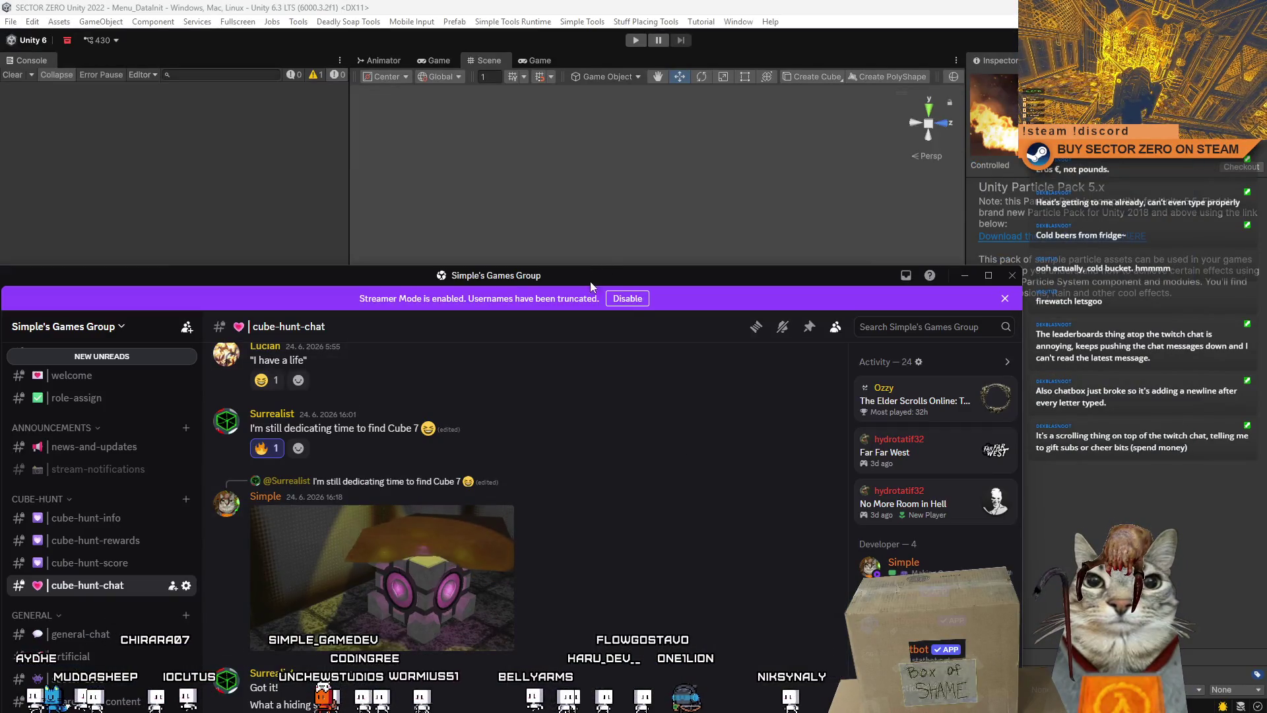
double_click(604, 279)
scroll(601, 554, up, 5)
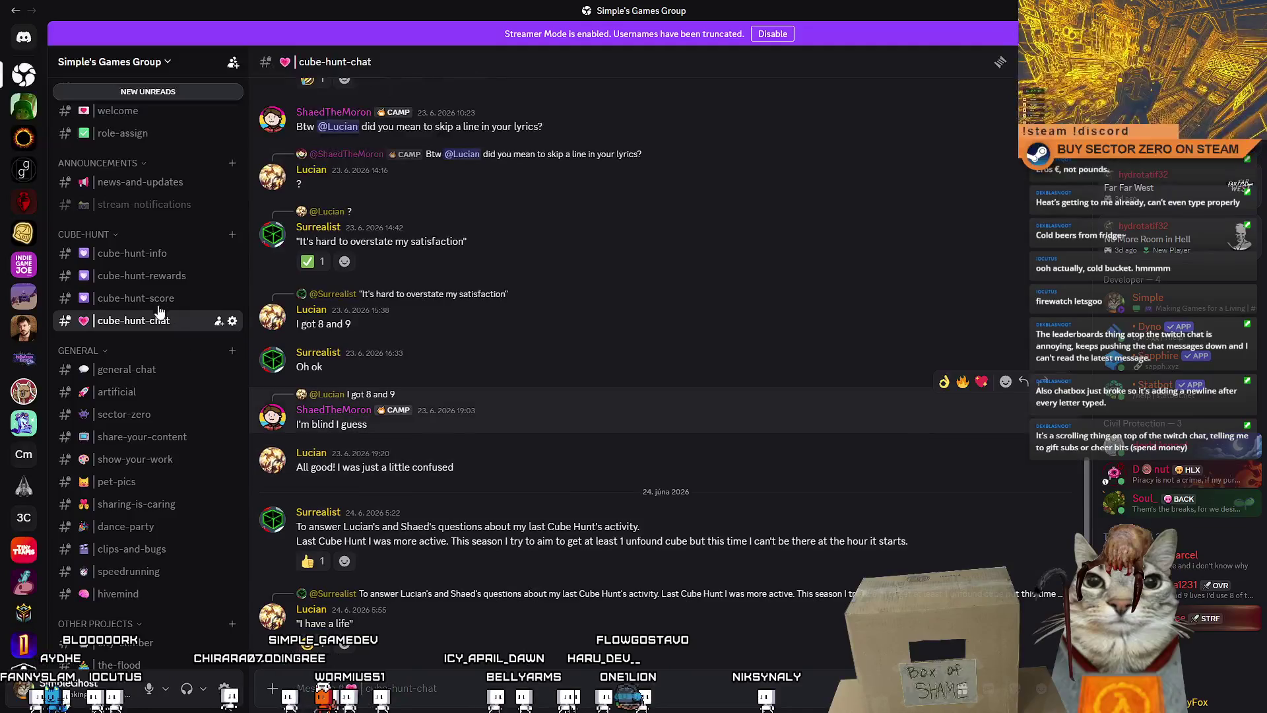
click(135, 297)
double_click(495, 3)
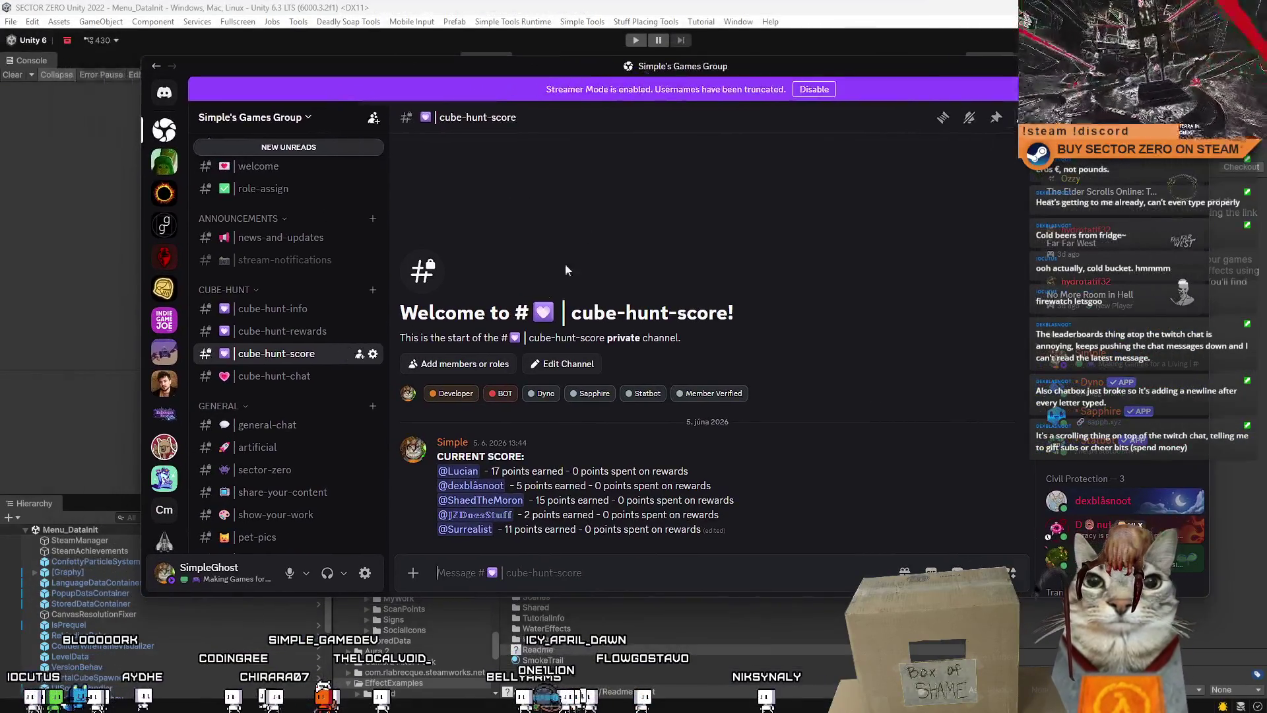
click(283, 332)
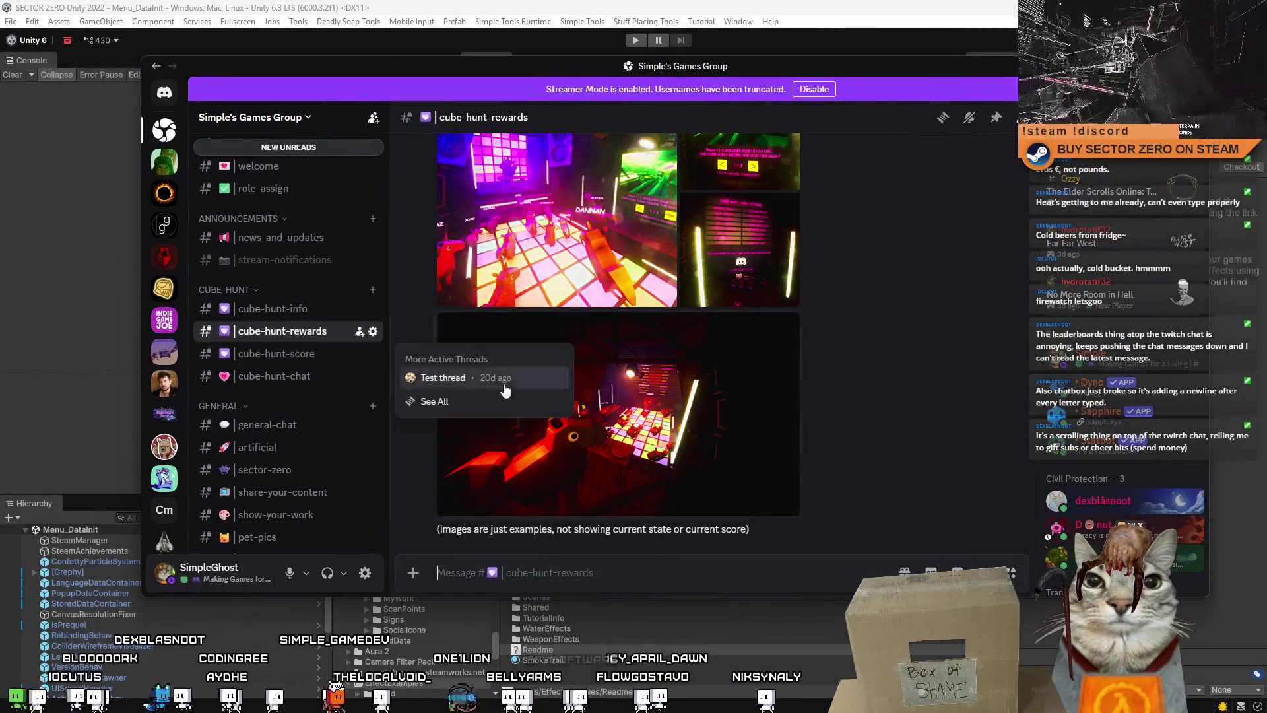
In cube-hunt-info, view the bottom-right and top-right cube screenshots full-size
click(309, 311)
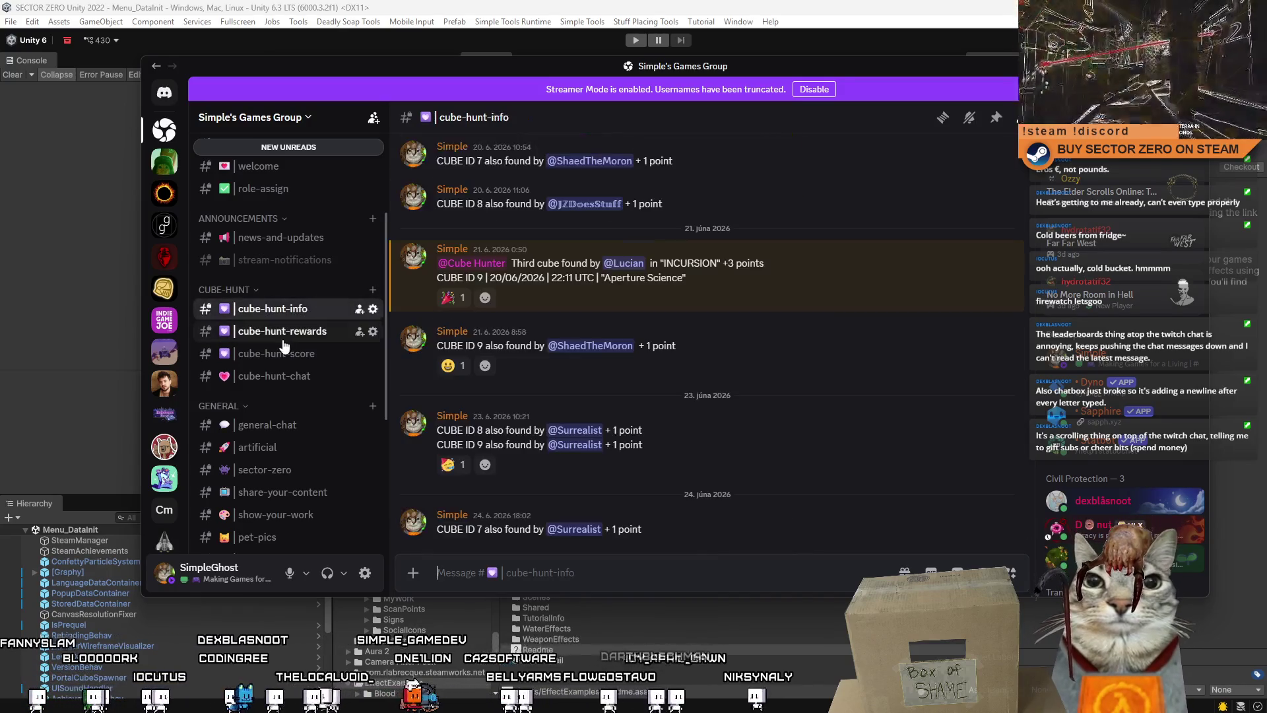
scroll(901, 359, up, 5)
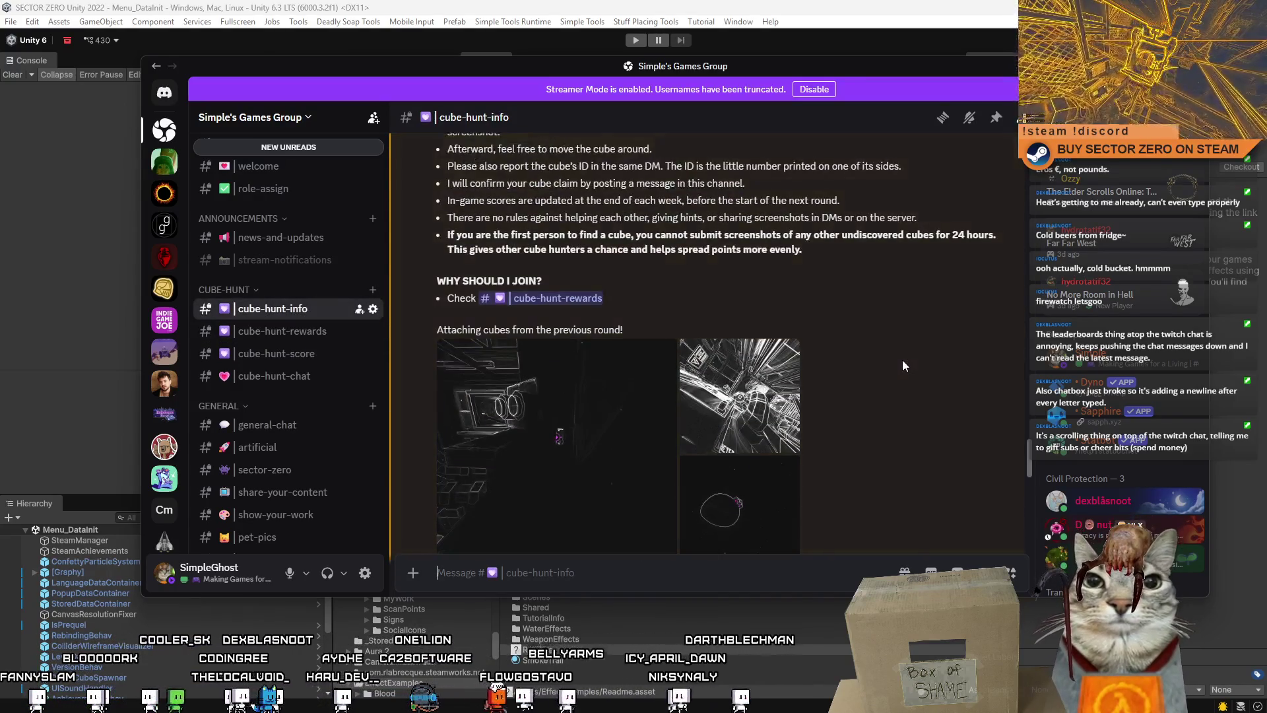
scroll(902, 359, down, 2)
click(693, 365)
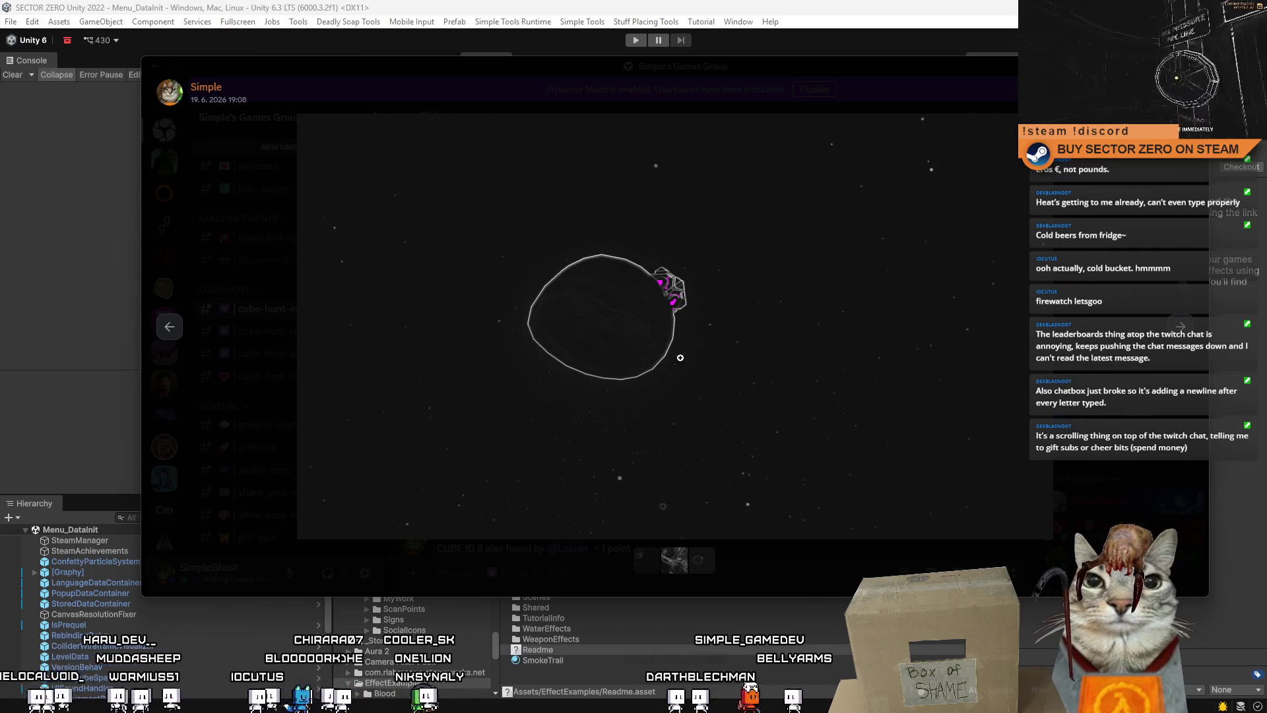
click(790, 561)
scroll(726, 429, up, 2)
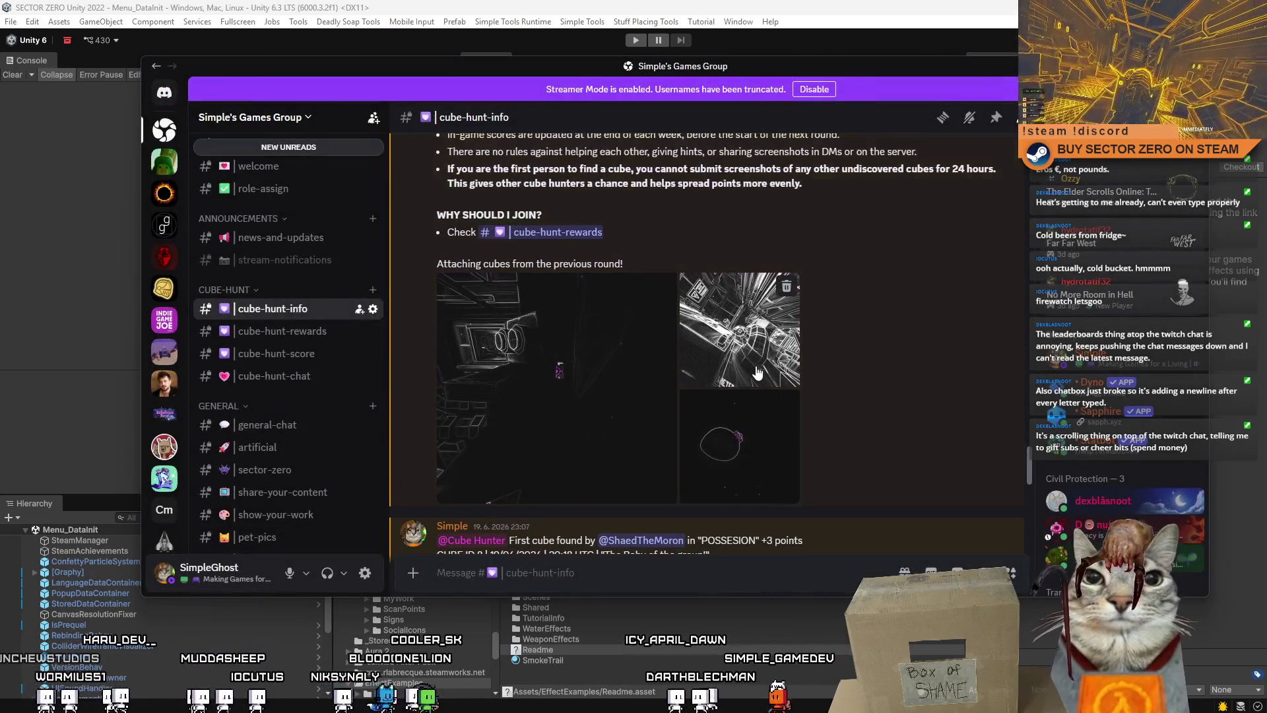
click(682, 326)
click(802, 590)
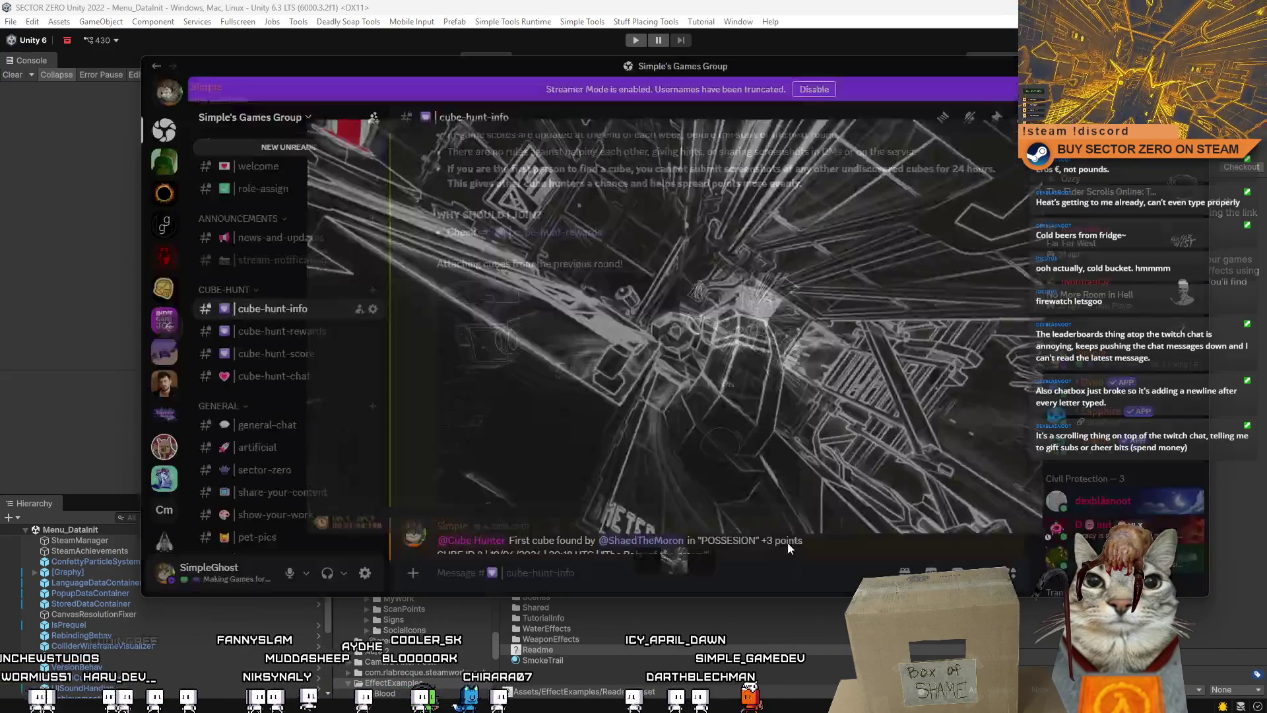
Enlarge the left cube screenshot and zoom in on the cube before closing the viewer
scroll(688, 385, up, 3)
scroll(688, 385, up, 15)
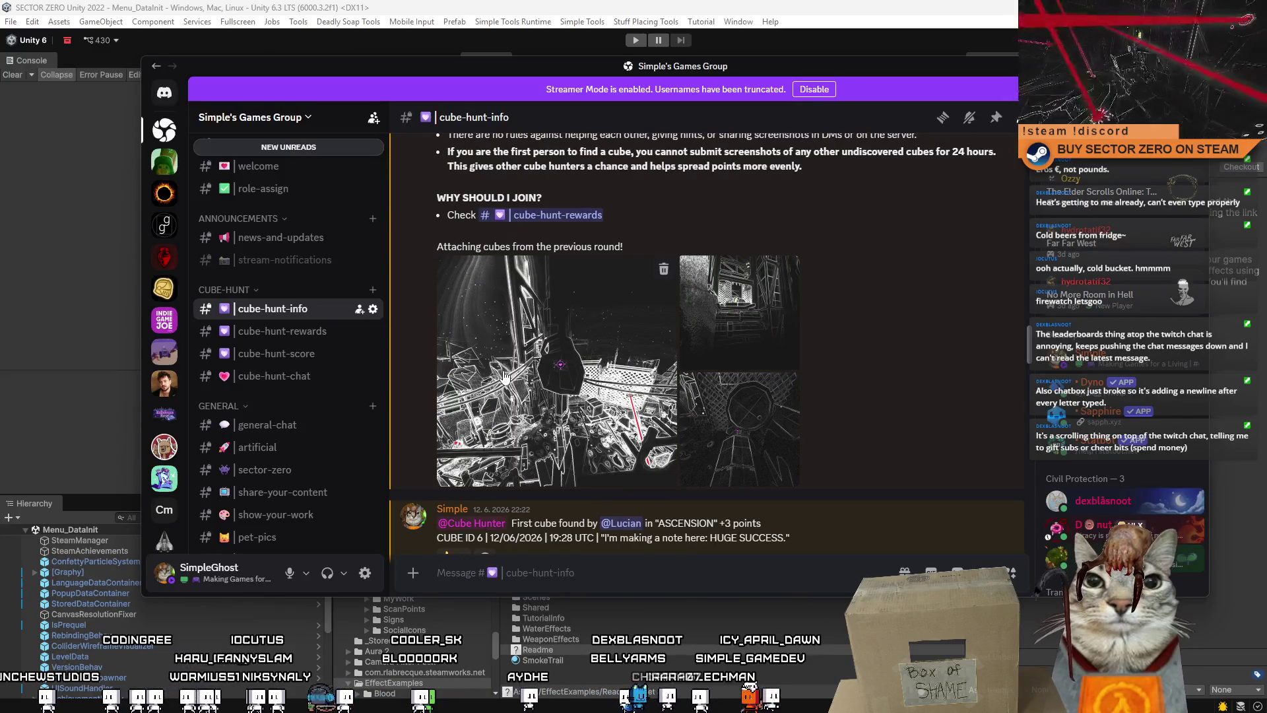
click(642, 383)
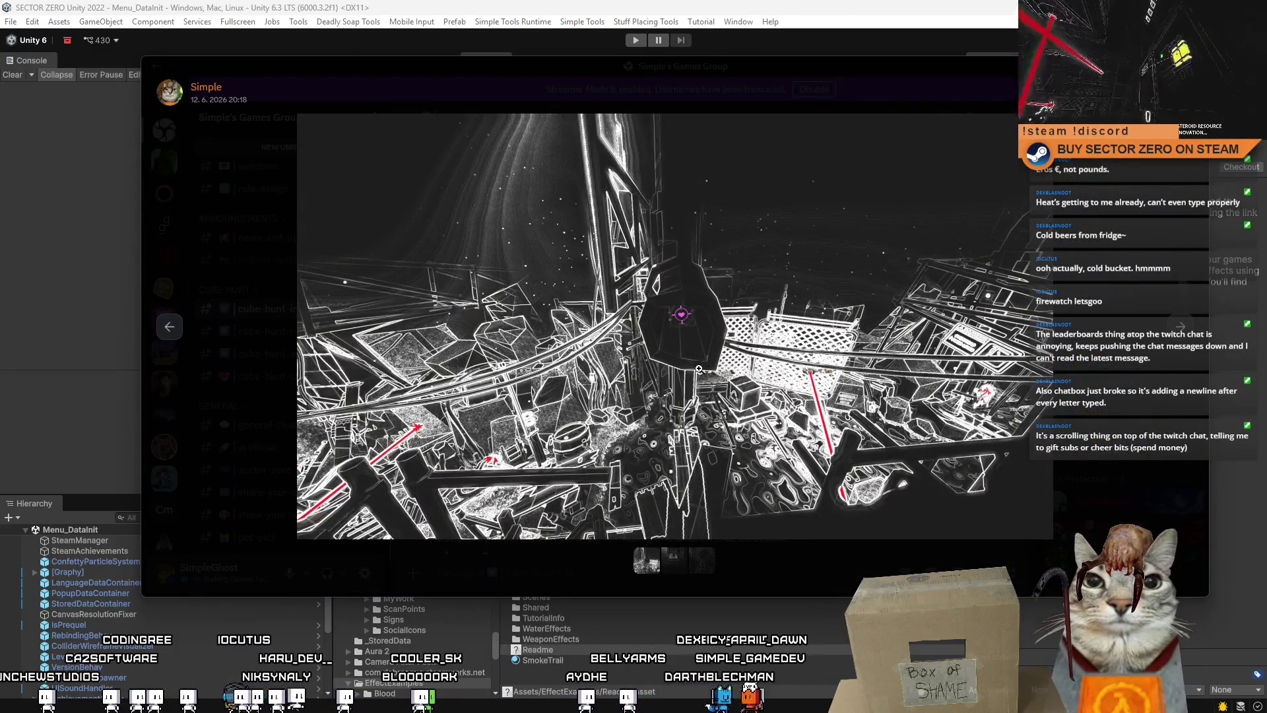
click(680, 337)
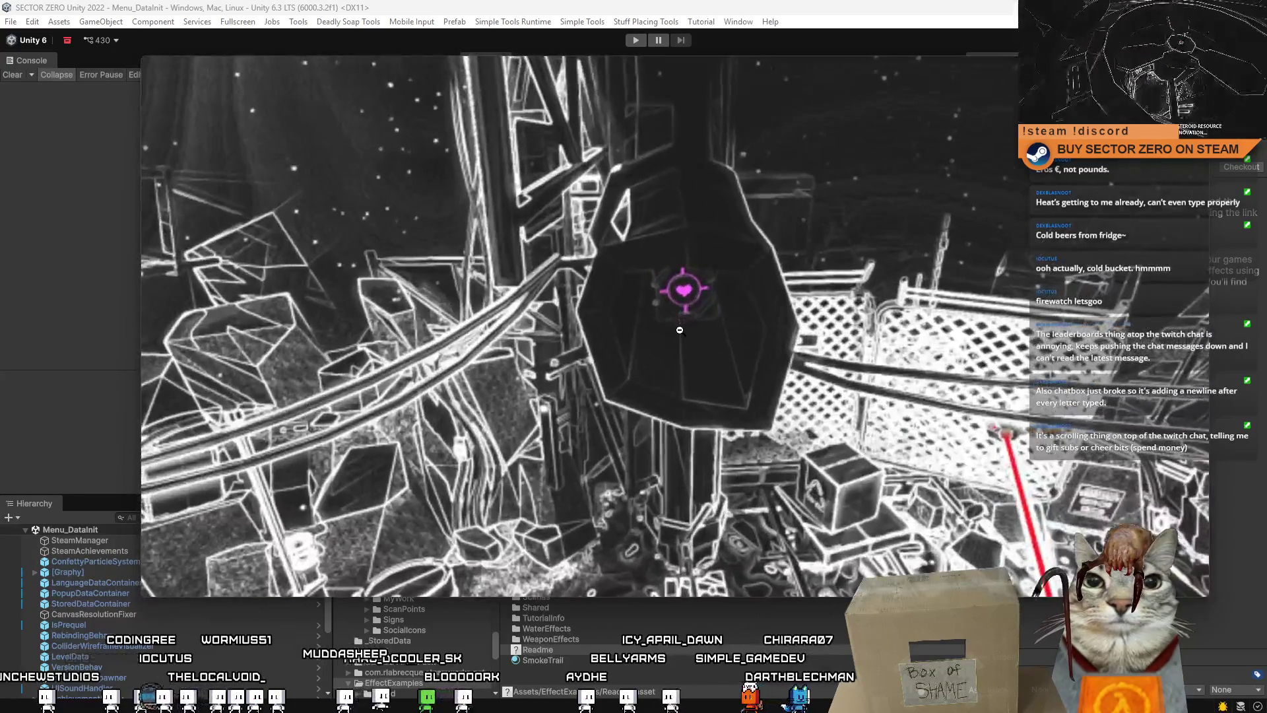
click(681, 340)
click(770, 568)
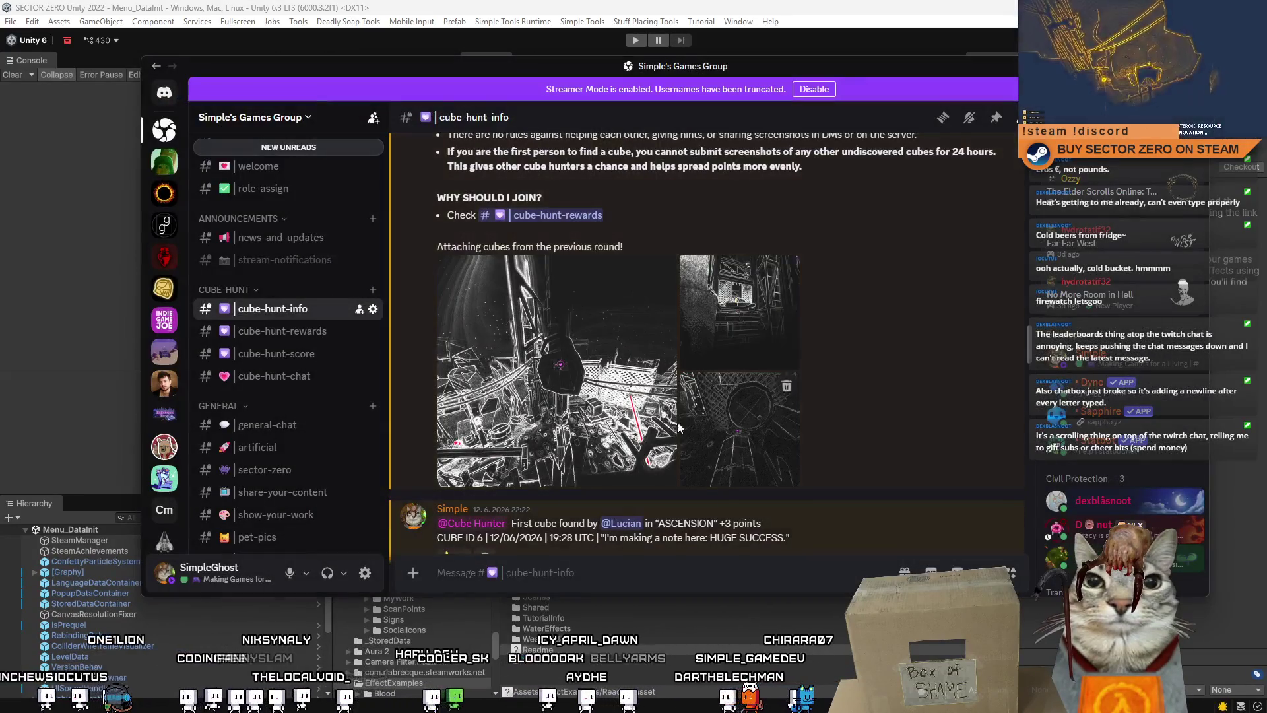
Scroll back down the channel, return to Unity and erase the misspelled search text
scroll(645, 398, down, 3)
scroll(645, 398, down, 5)
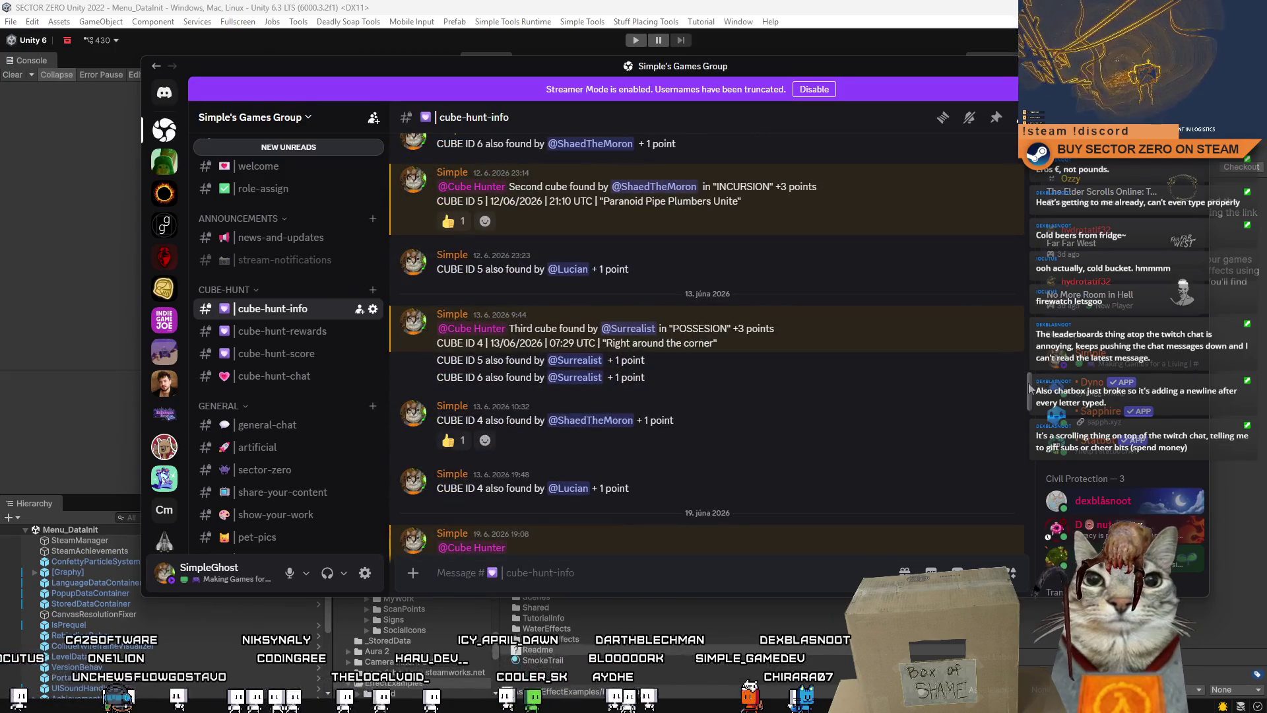
mouse_move(1031, 470)
mouse_down()
mouse_move(1020, 493)
mouse_move(1017, 446)
mouse_move(1031, 532)
mouse_move(1024, 462)
mouse_up()
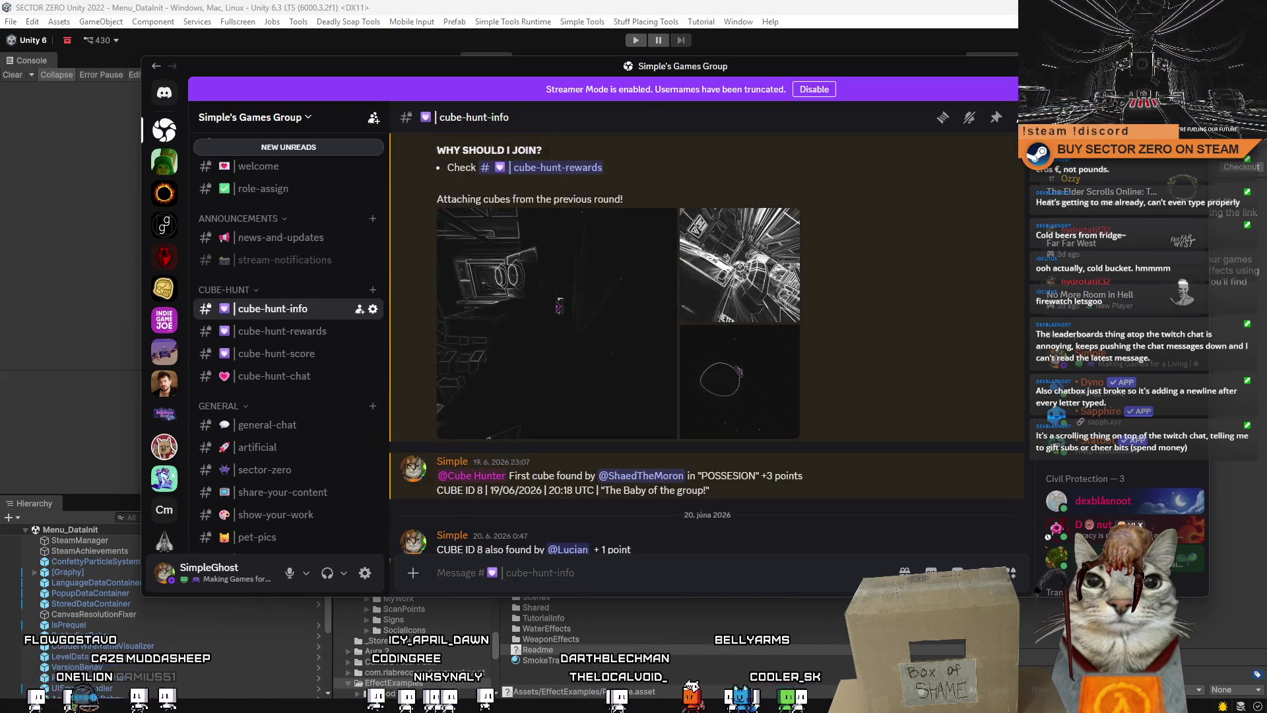
click(1181, 501)
text(cubhe hun)
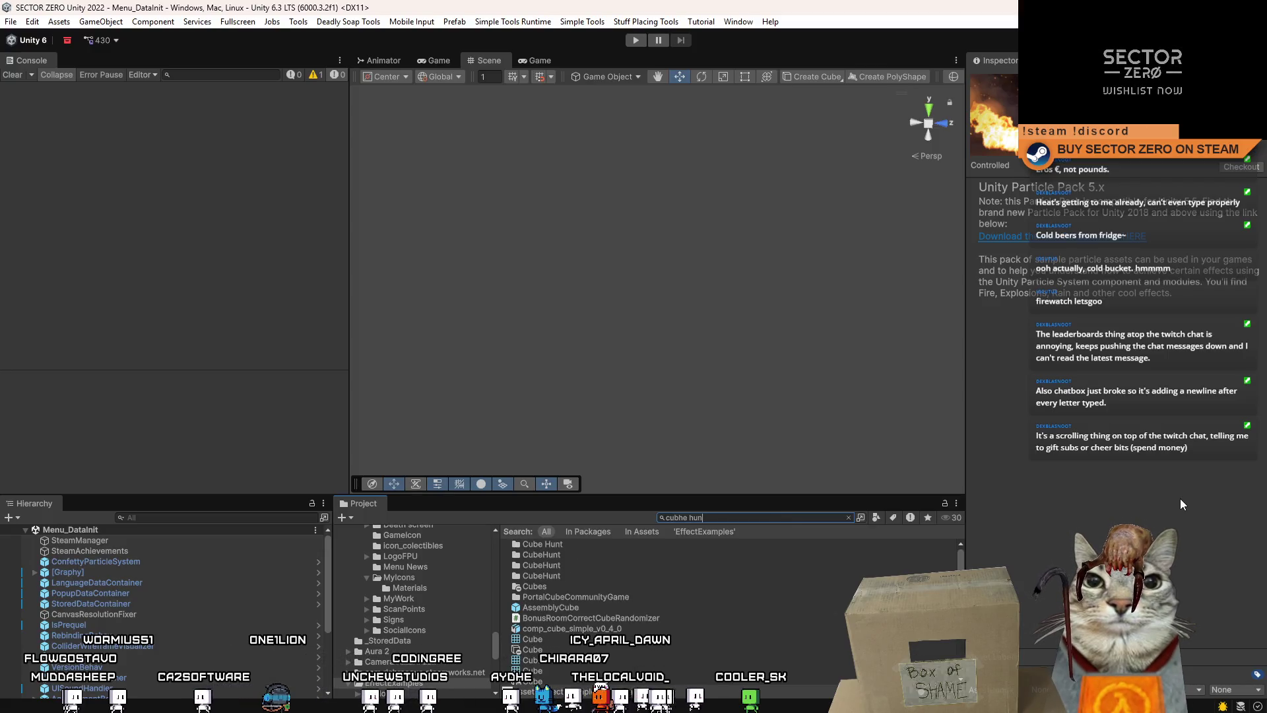
key(BackSpace)
key(BackSpace)
key(BackSpace)
Finish the 'cube hunt' search, compare Cube Hunt Gallery and Cube Hunt Wall, ending on the Wall's score table
text(e hun)
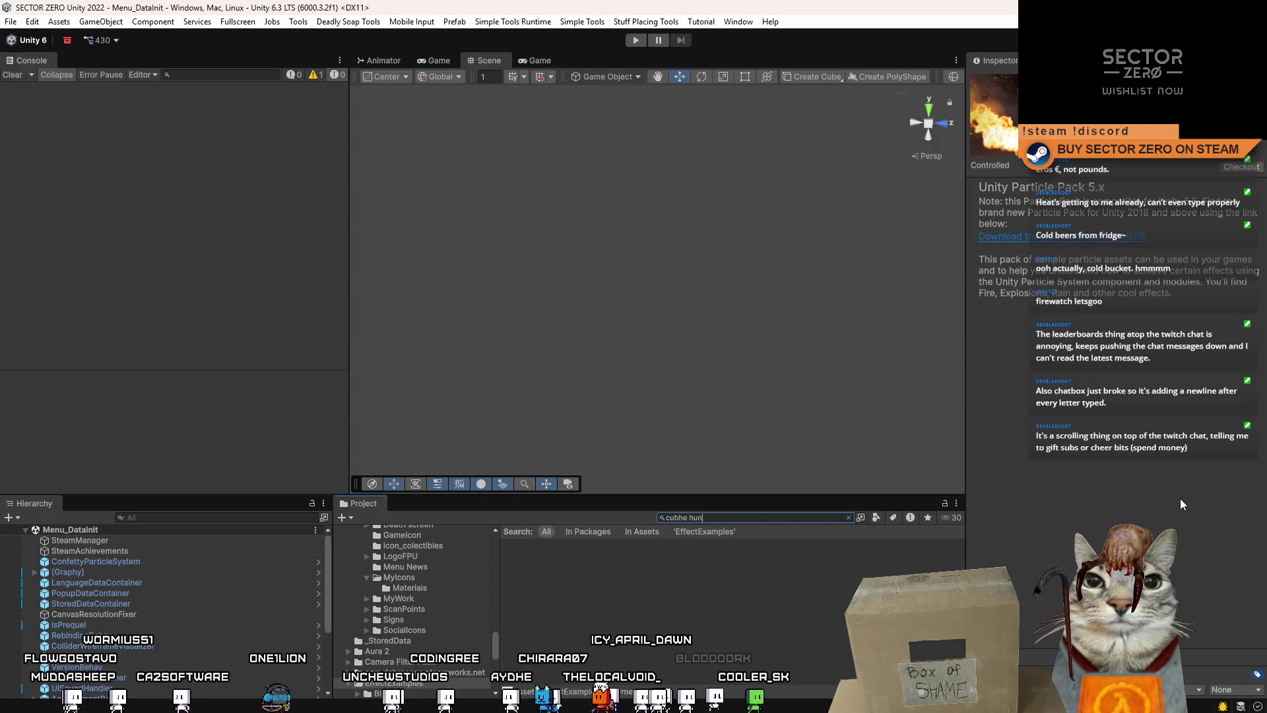
text(t)
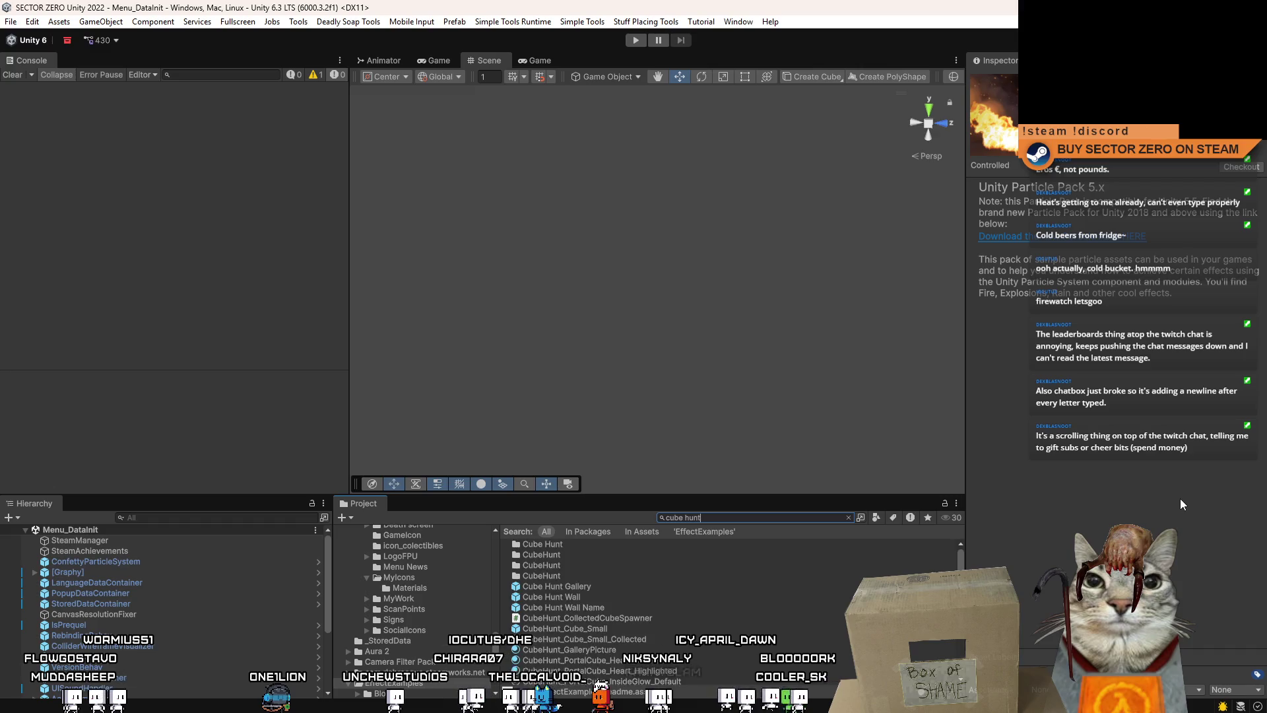
click(591, 587)
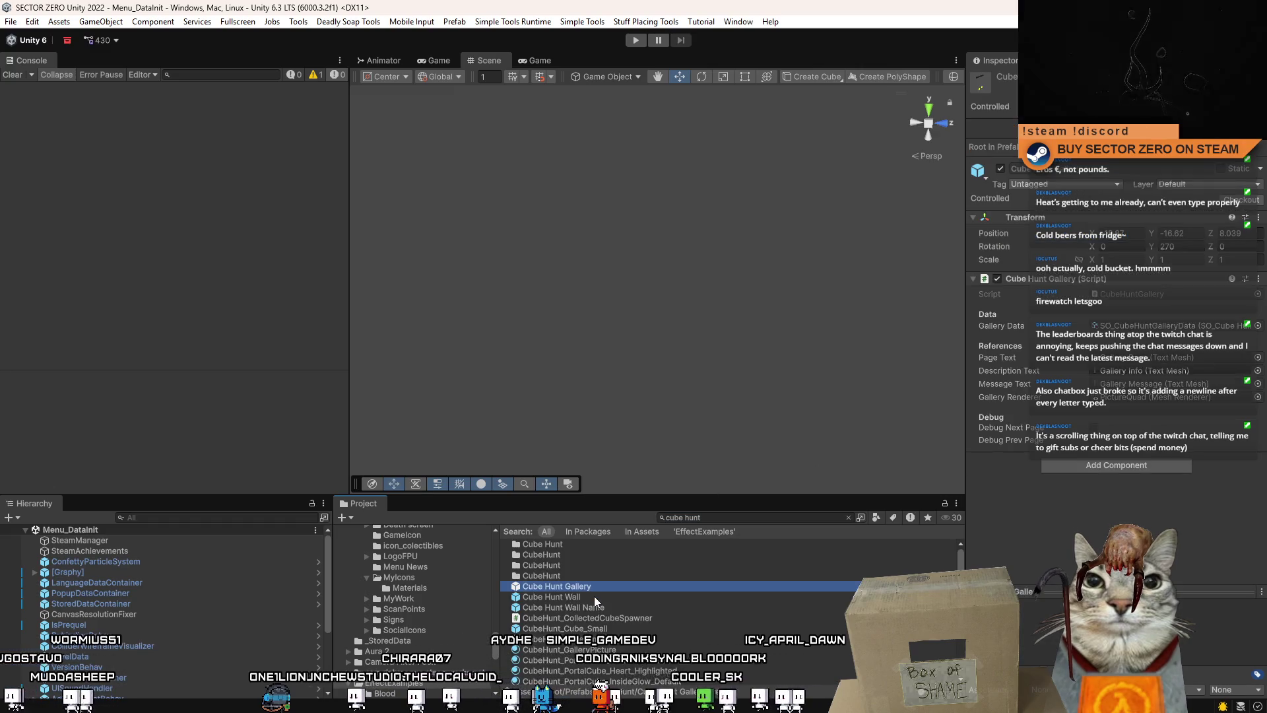
click(594, 596)
click(612, 589)
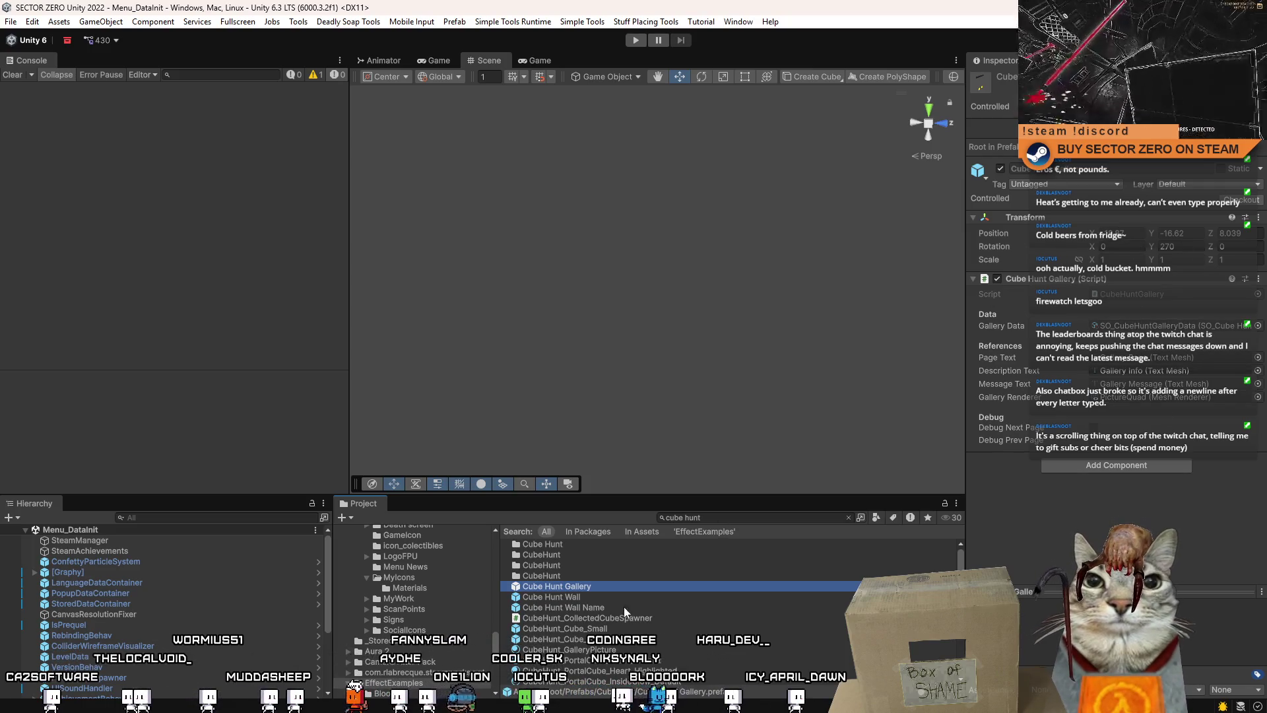
click(591, 597)
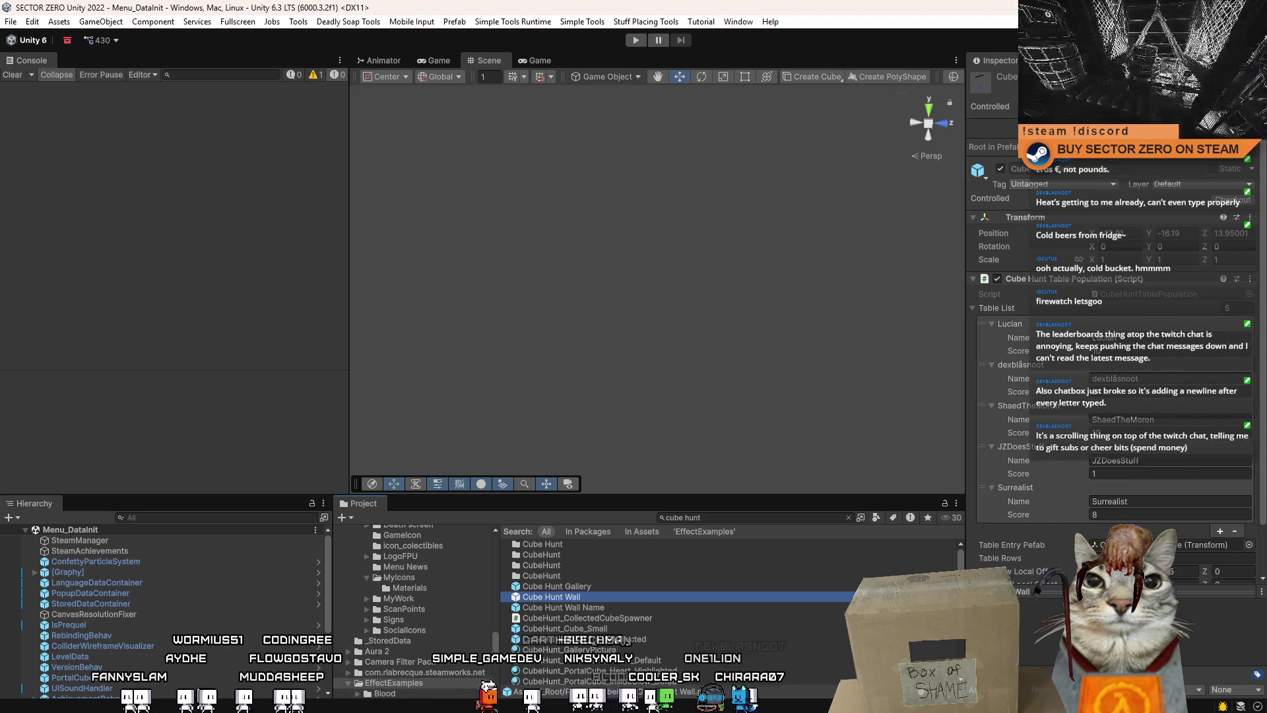
Check Discord's cube-hunt-score channel for the latest finder points
key(alt+Tab)
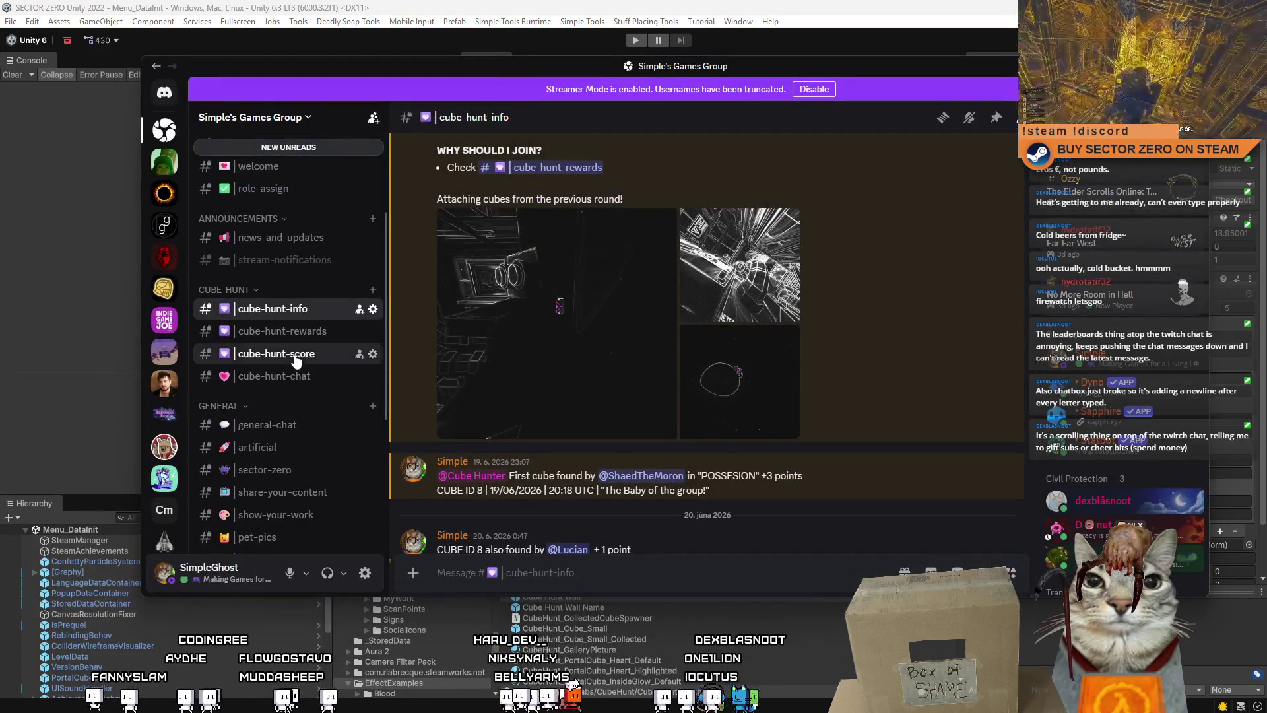
click(284, 354)
mouse_move(783, 66)
mouse_down()
mouse_move(819, 41)
mouse_move(380, 210)
mouse_move(0, 119)
mouse_up()
key(alt+Tab)
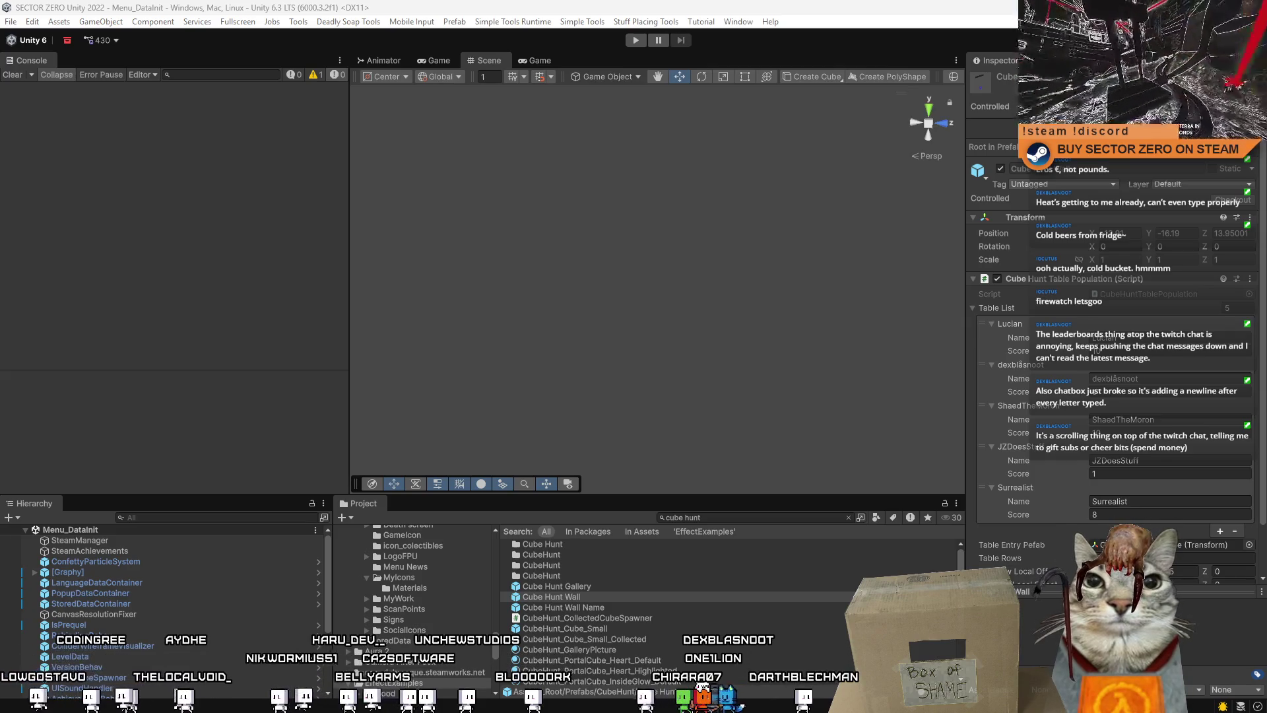
Edit the Cube Hunt Wall scores: fourth finder to 2, fifth finder to 11
click(1149, 350)
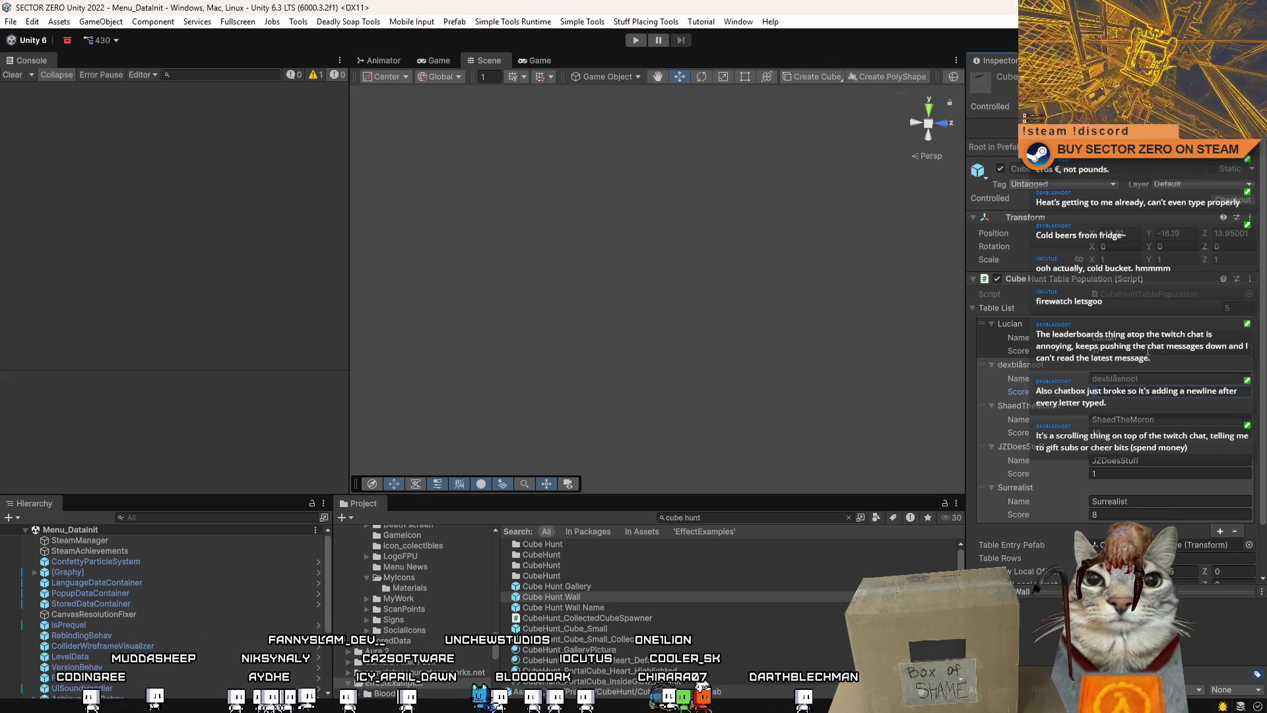
click(1123, 432)
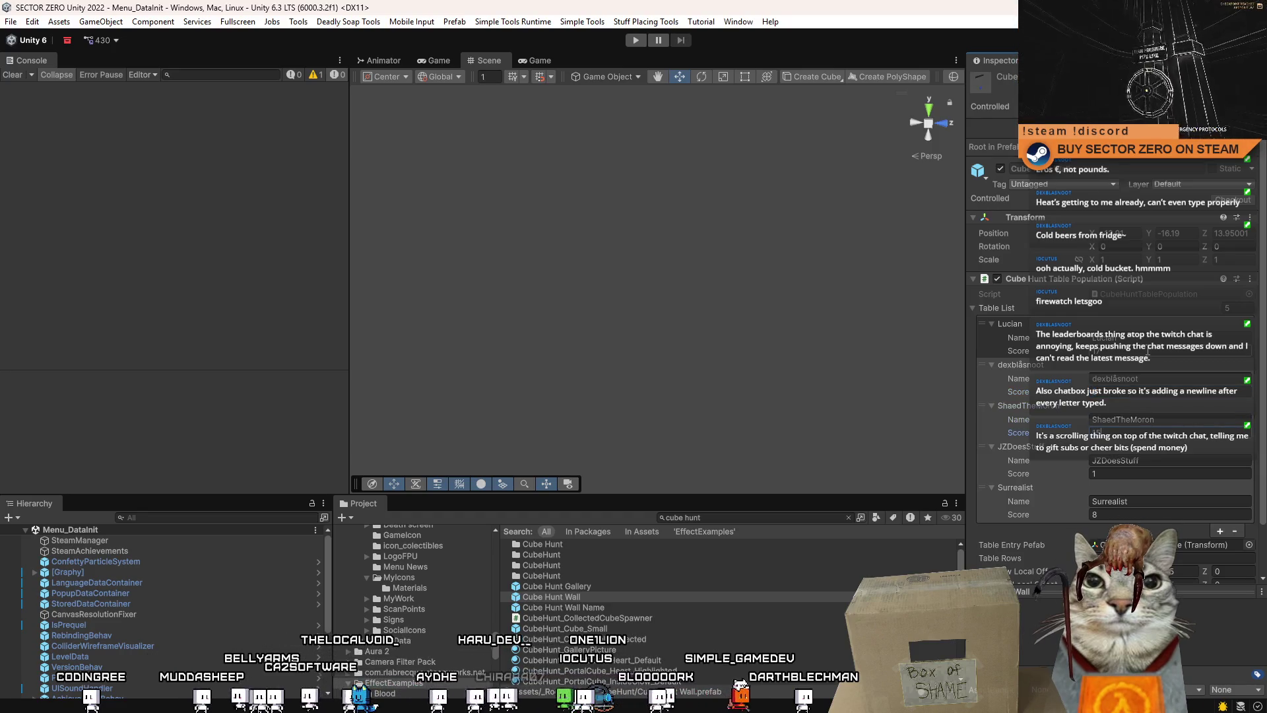
key(Tab)
key(Tab)
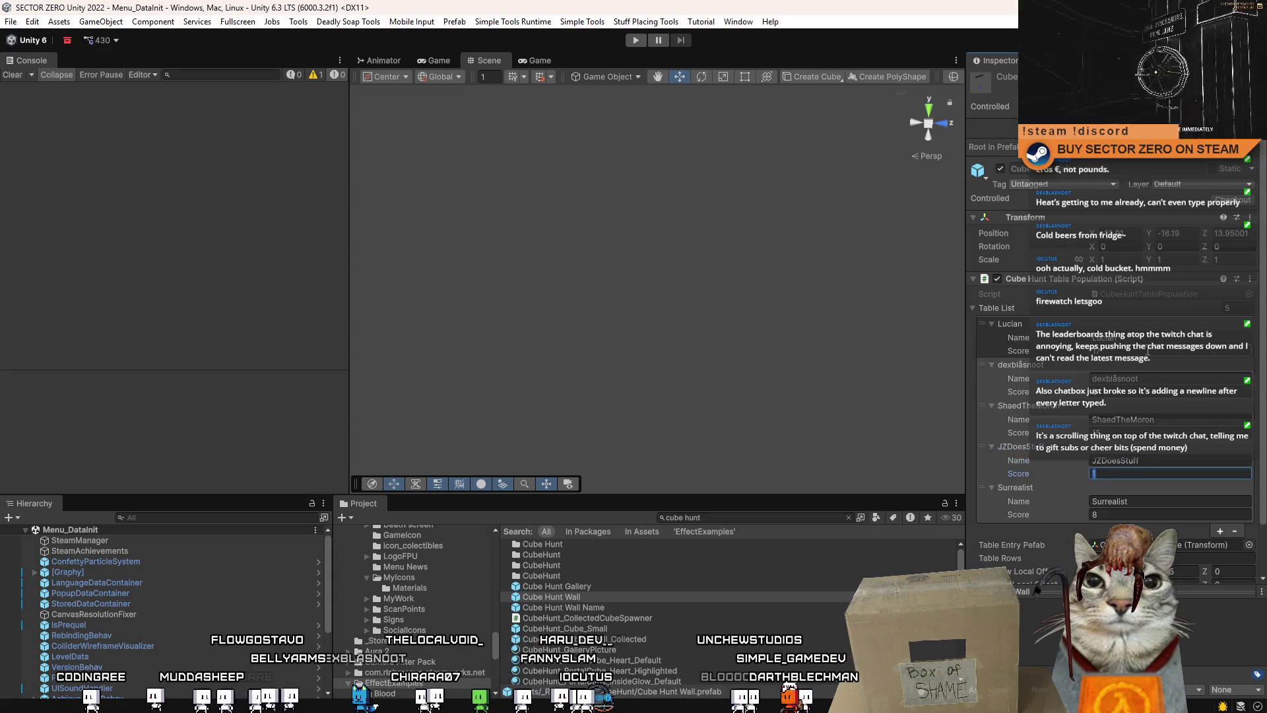
key(Tab)
key(Tab)
text(11)
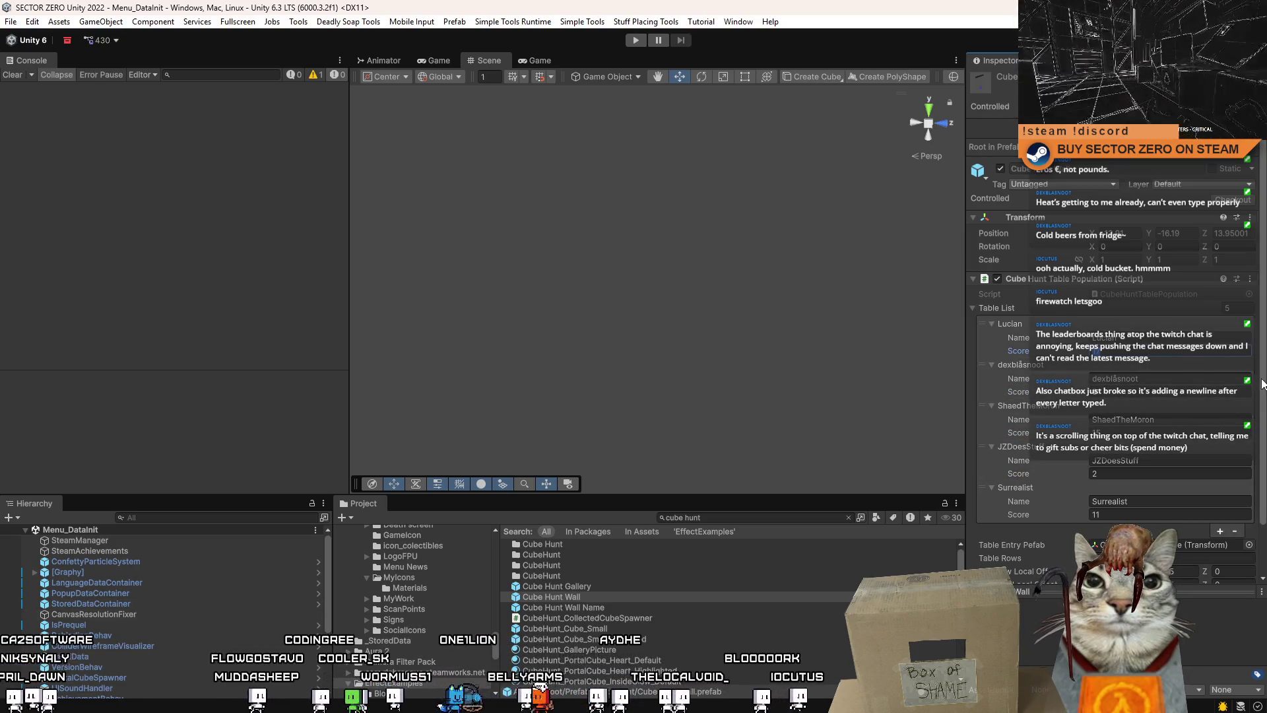
scroll(1262, 385, down, 2)
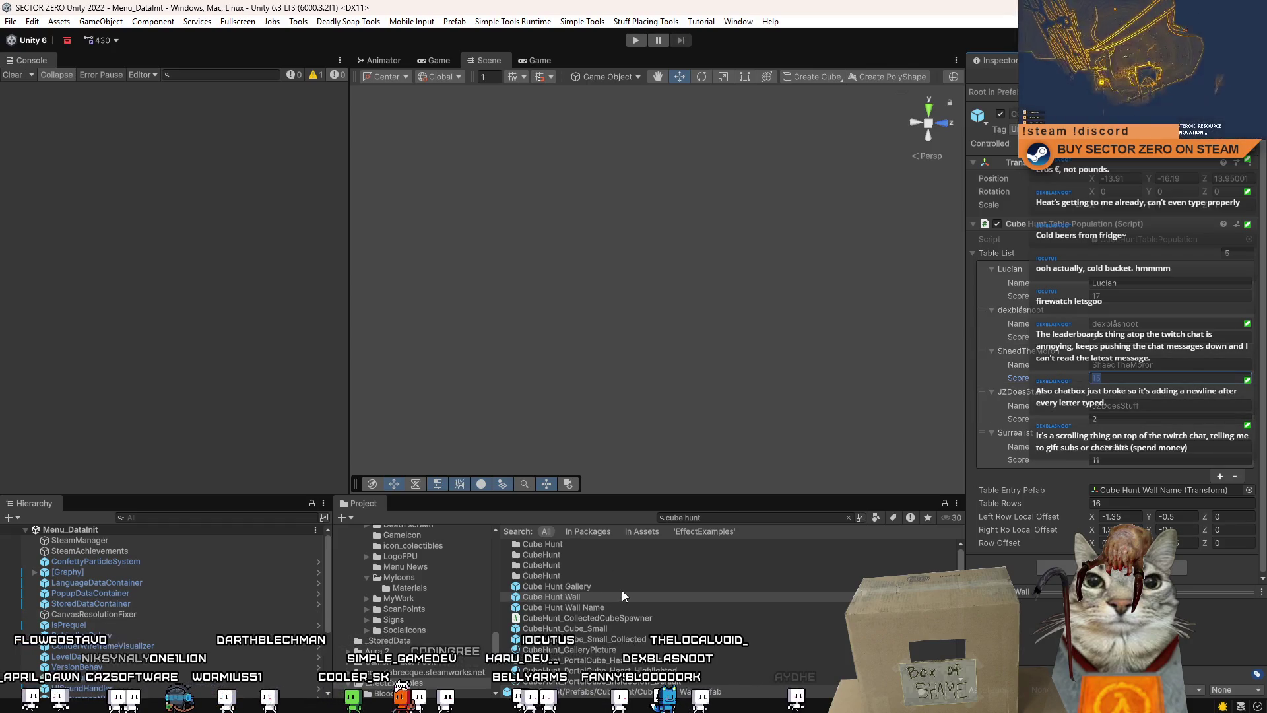
Select Cube Hunt Gallery and ping its SO_CubeHuntGalleryData entries asset
click(581, 607)
click(599, 587)
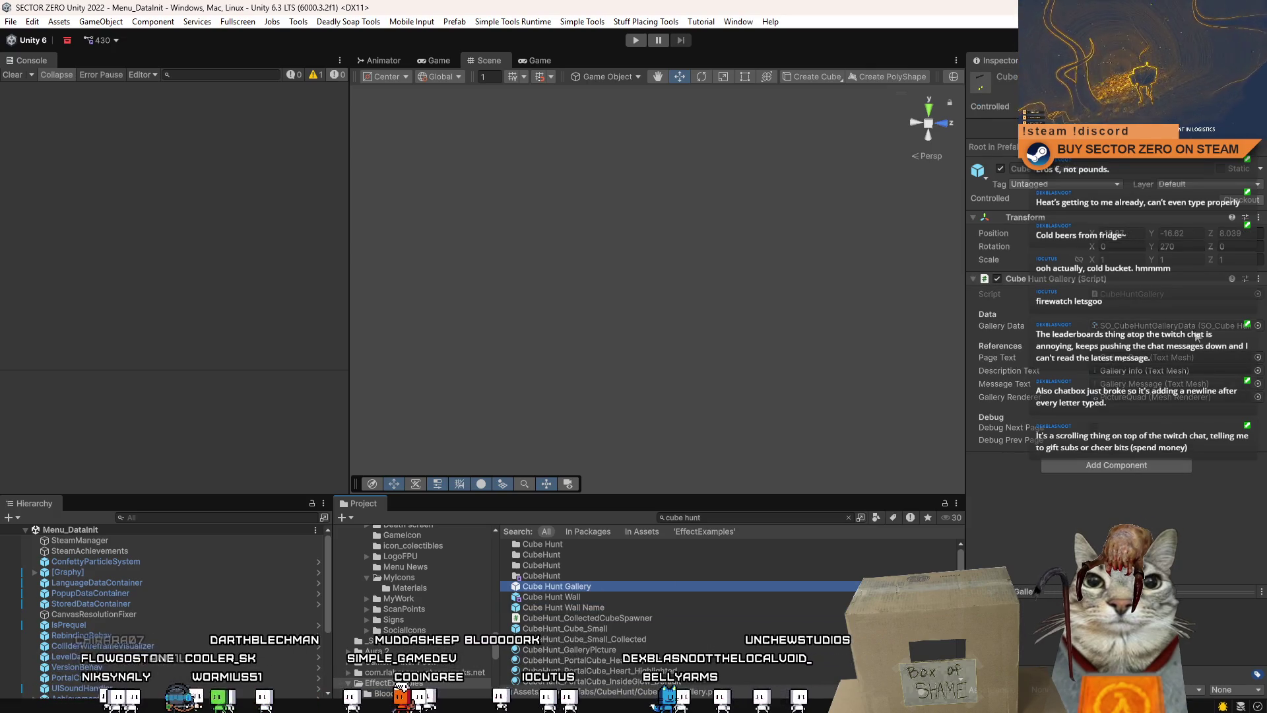
click(1162, 328)
click(547, 597)
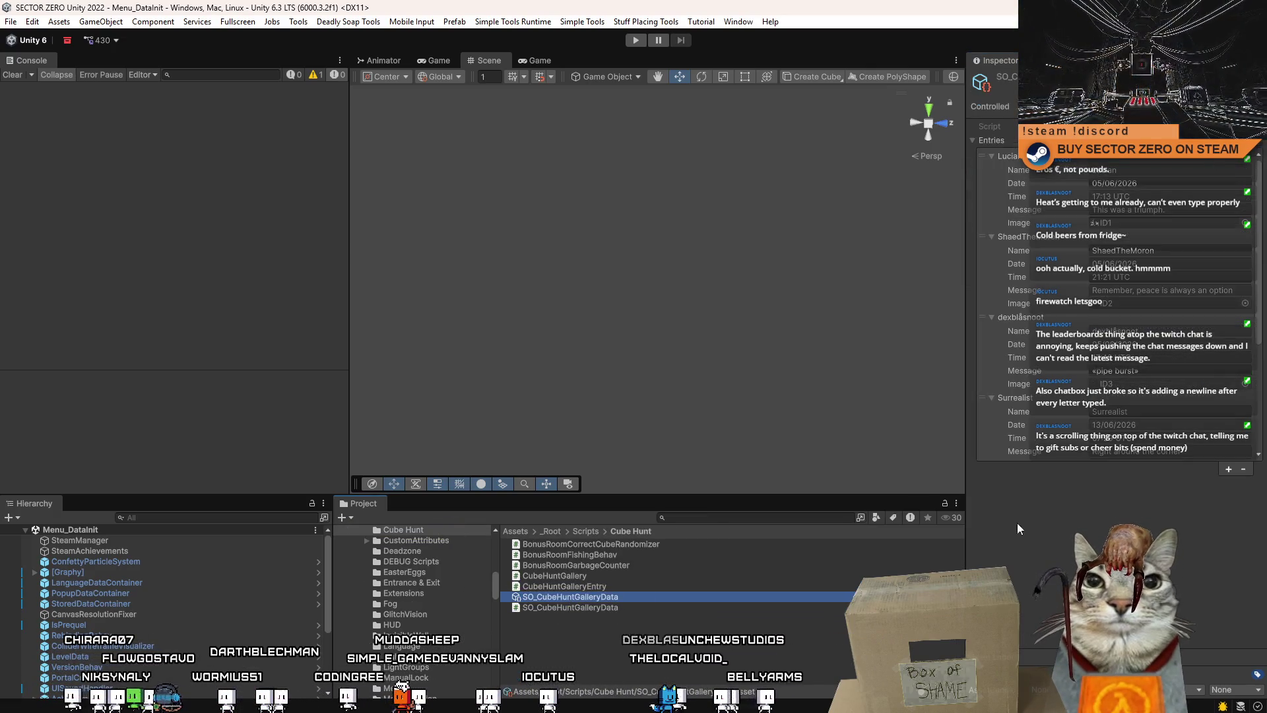
Jump to the CubeHunt textures and reveal the ID6 image in Explorer
click(1162, 383)
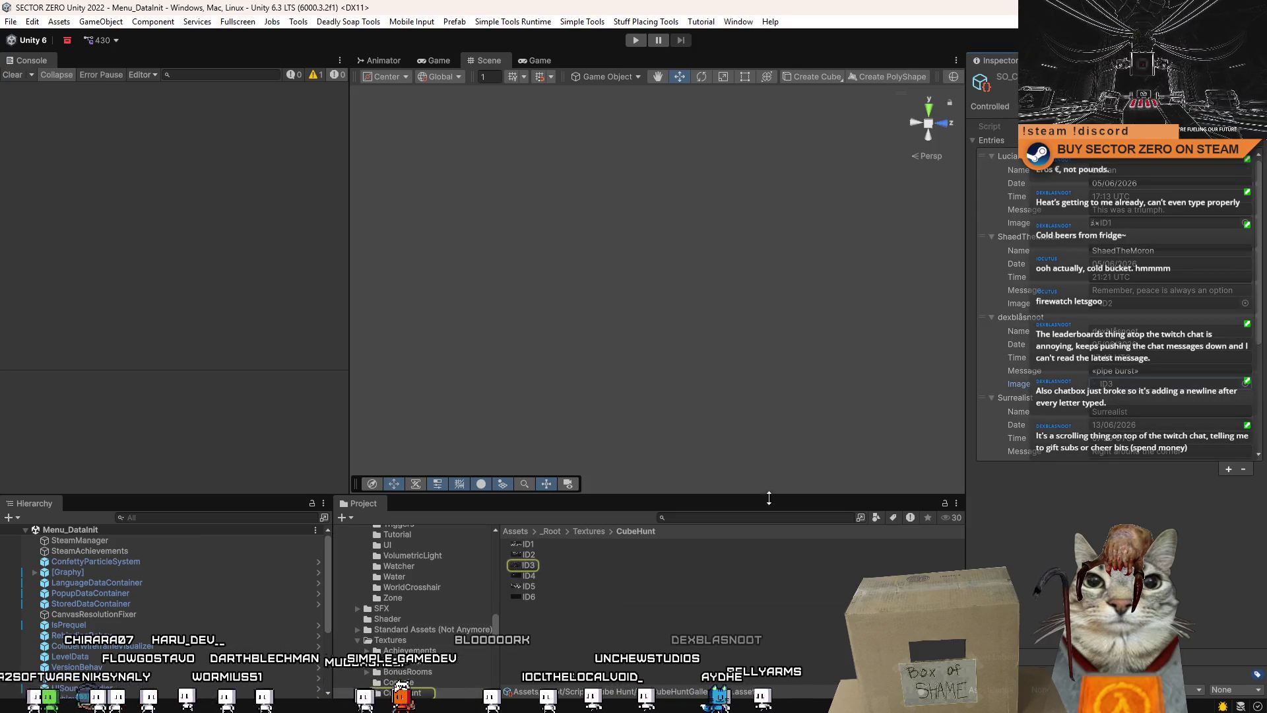
click(528, 596)
right_click(525, 597)
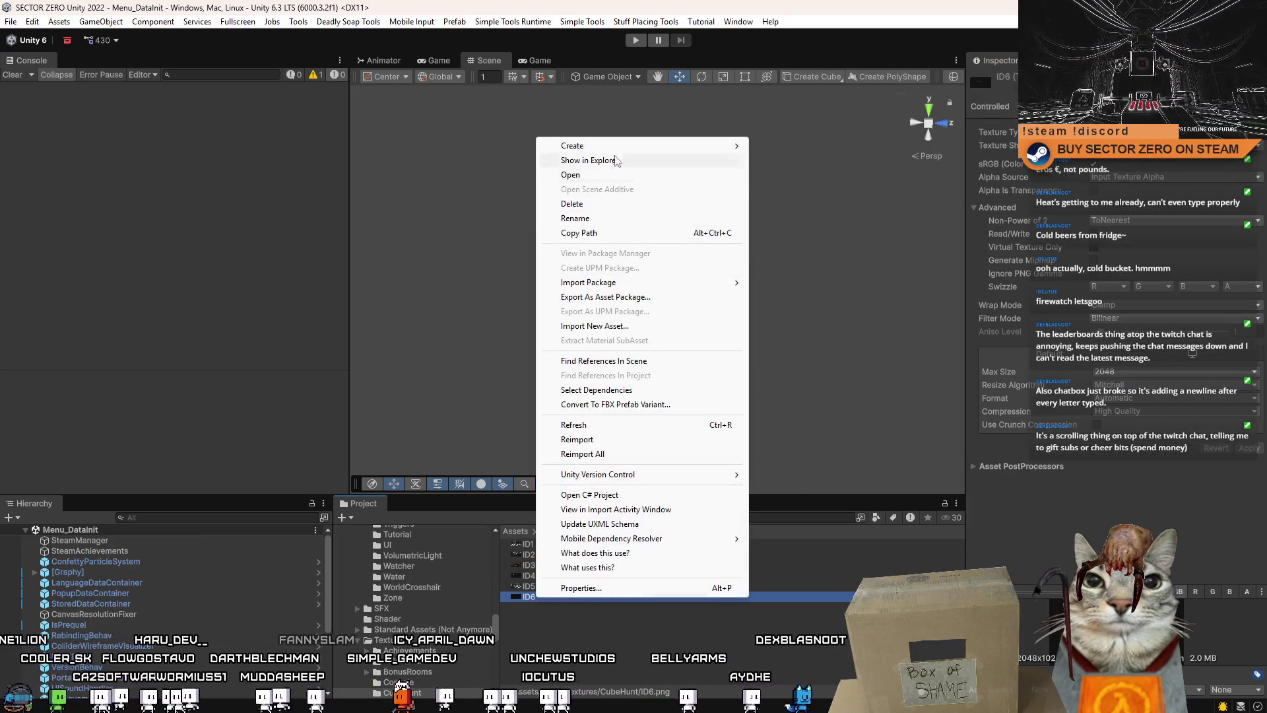
click(604, 156)
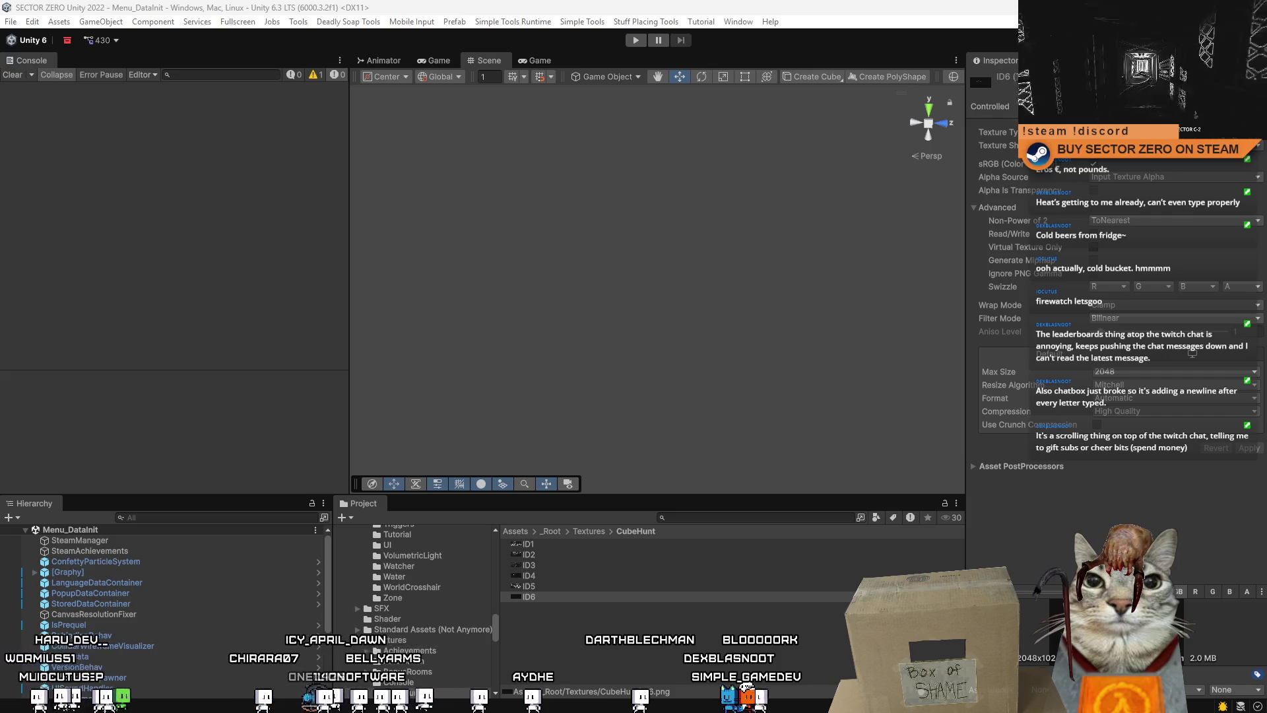
Paste ID7–ID9.png into the CubeHunt folder and select the three new textures
key(alt+Tab)
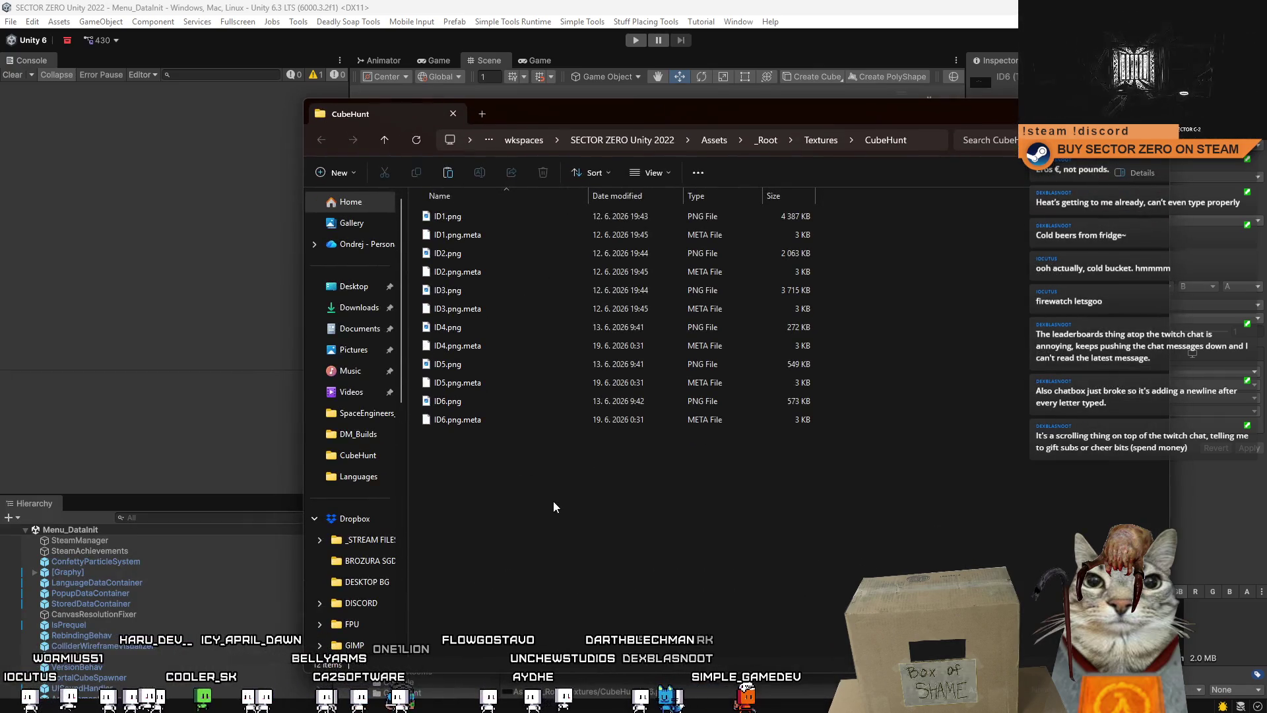
key(ctrl+v)
key(alt+Tab)
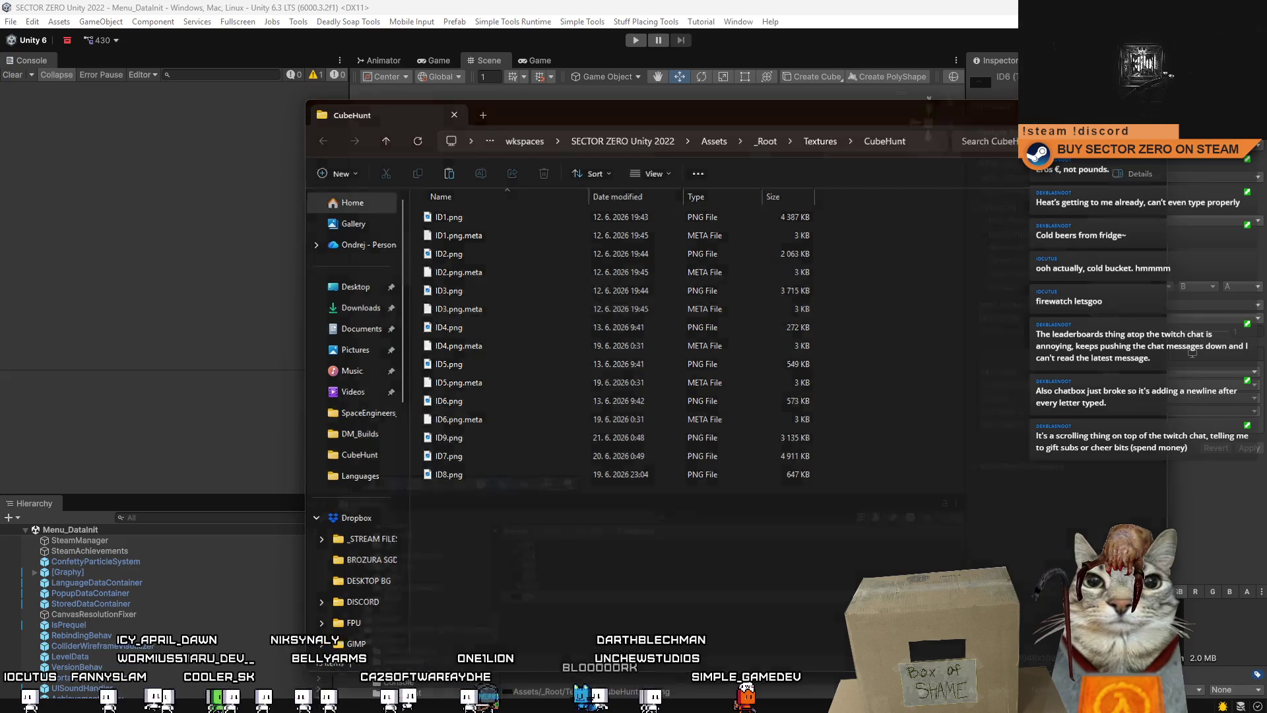
click(577, 607)
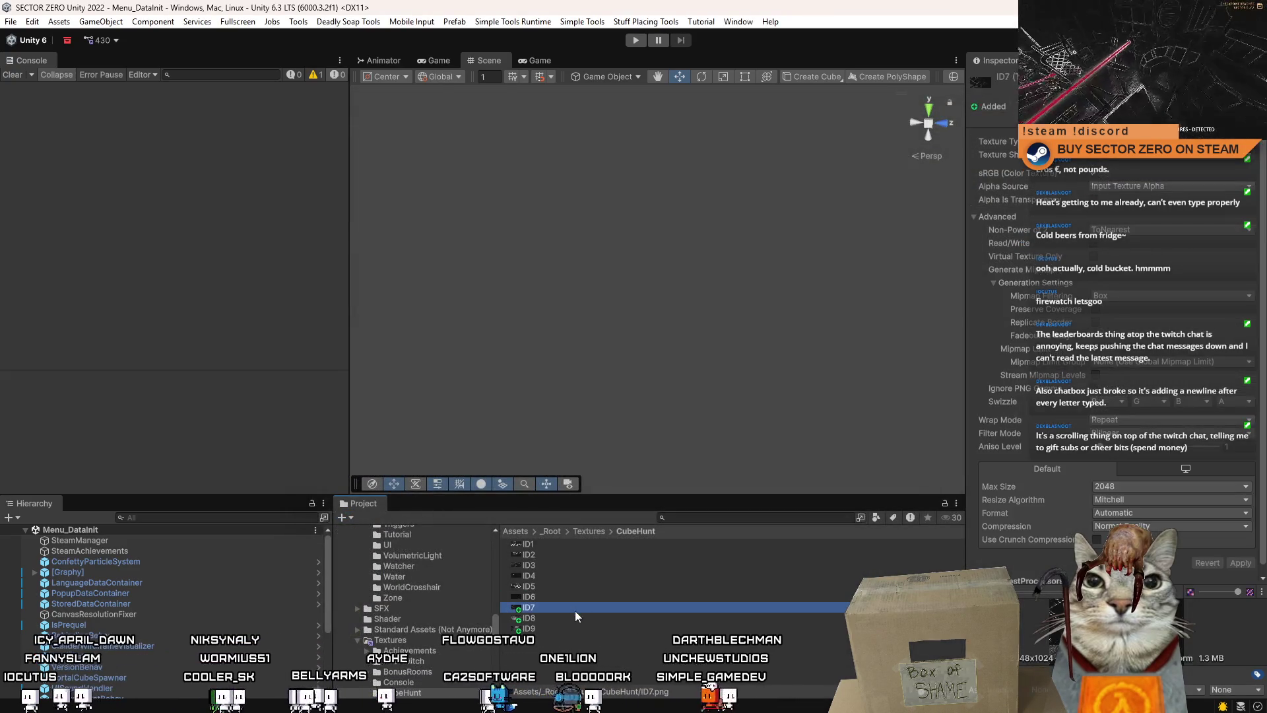
click(540, 597)
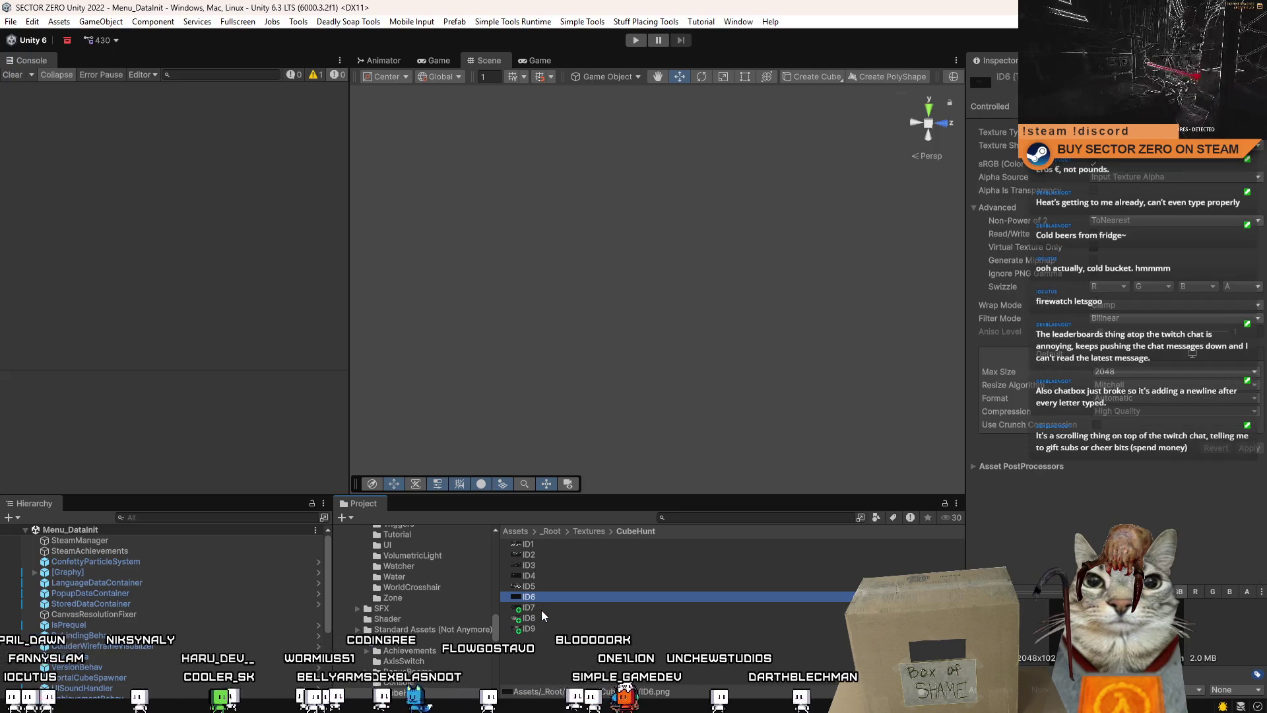
click(545, 609)
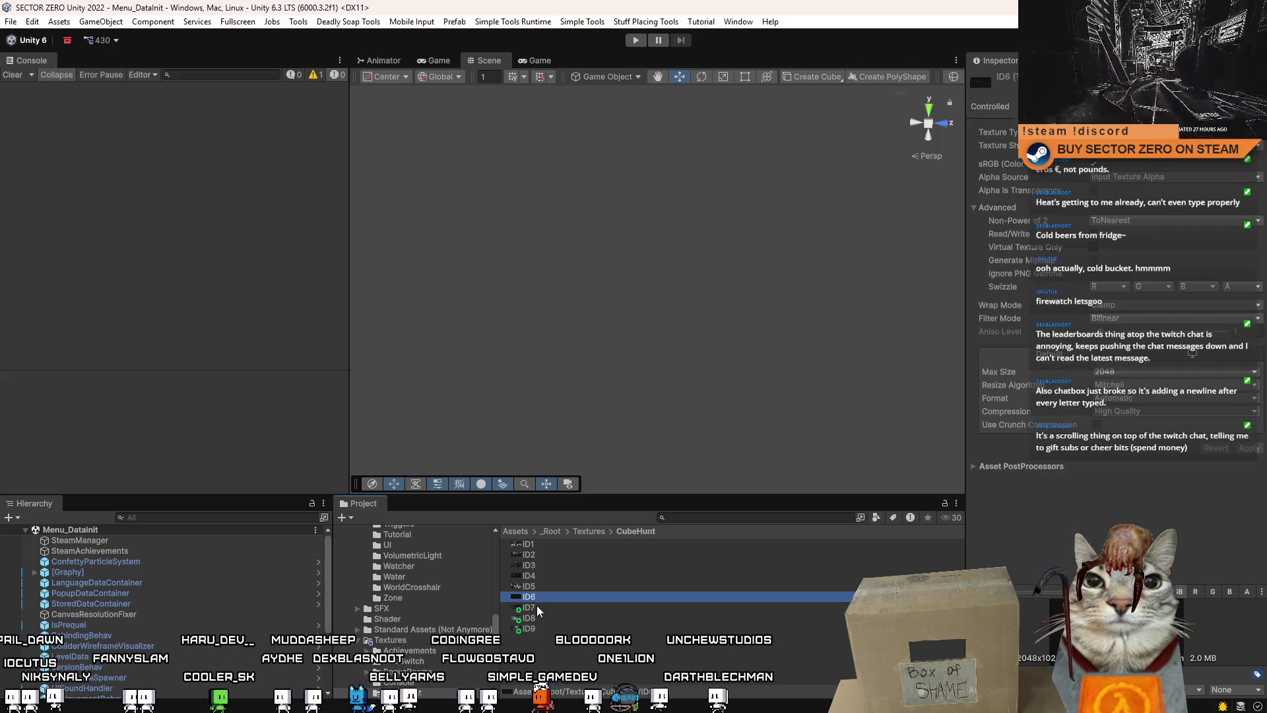
shift+click(540, 628)
Turn off Generate Mipmaps for ID7–ID9 and apply the import change
click(1094, 260)
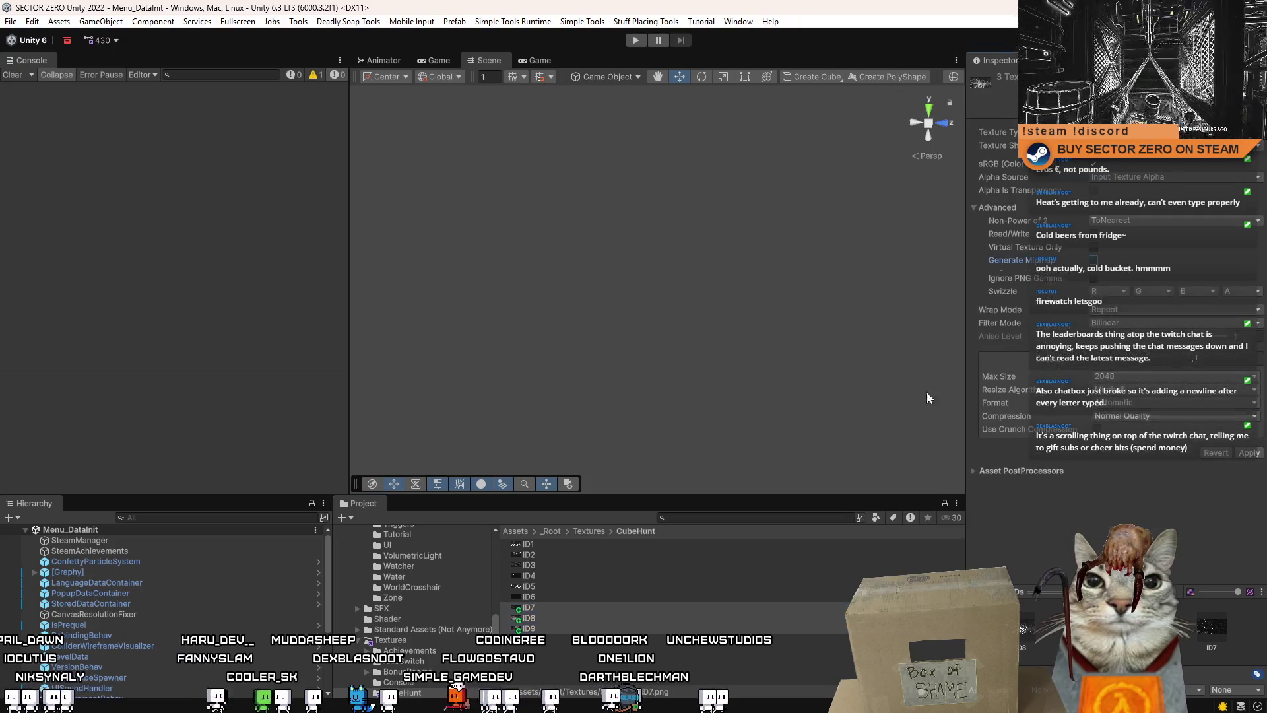
click(1248, 449)
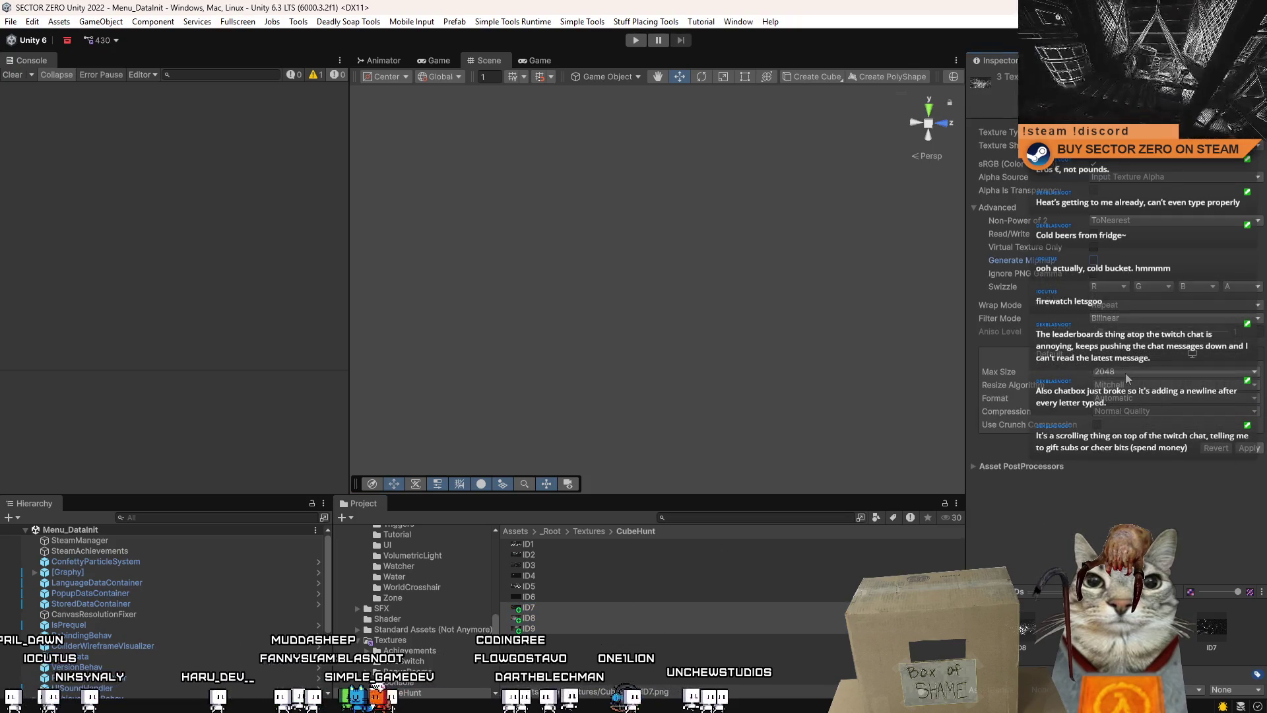
click(551, 596)
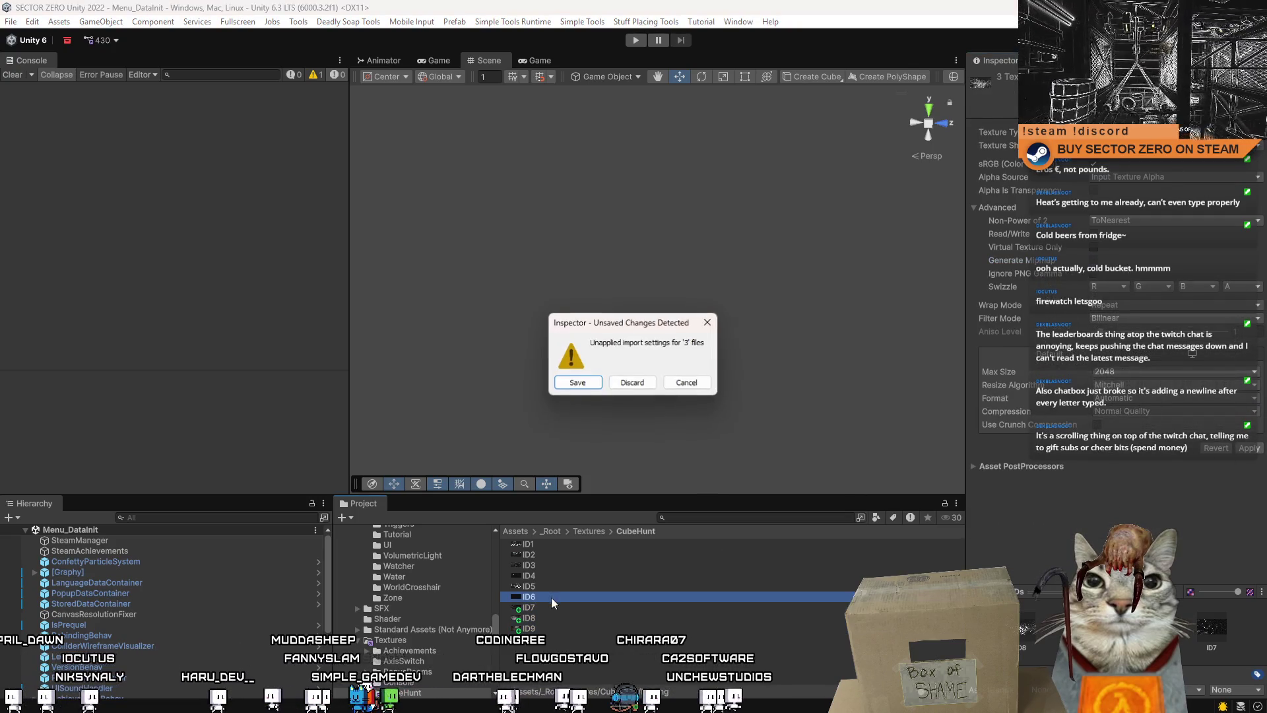
click(585, 386)
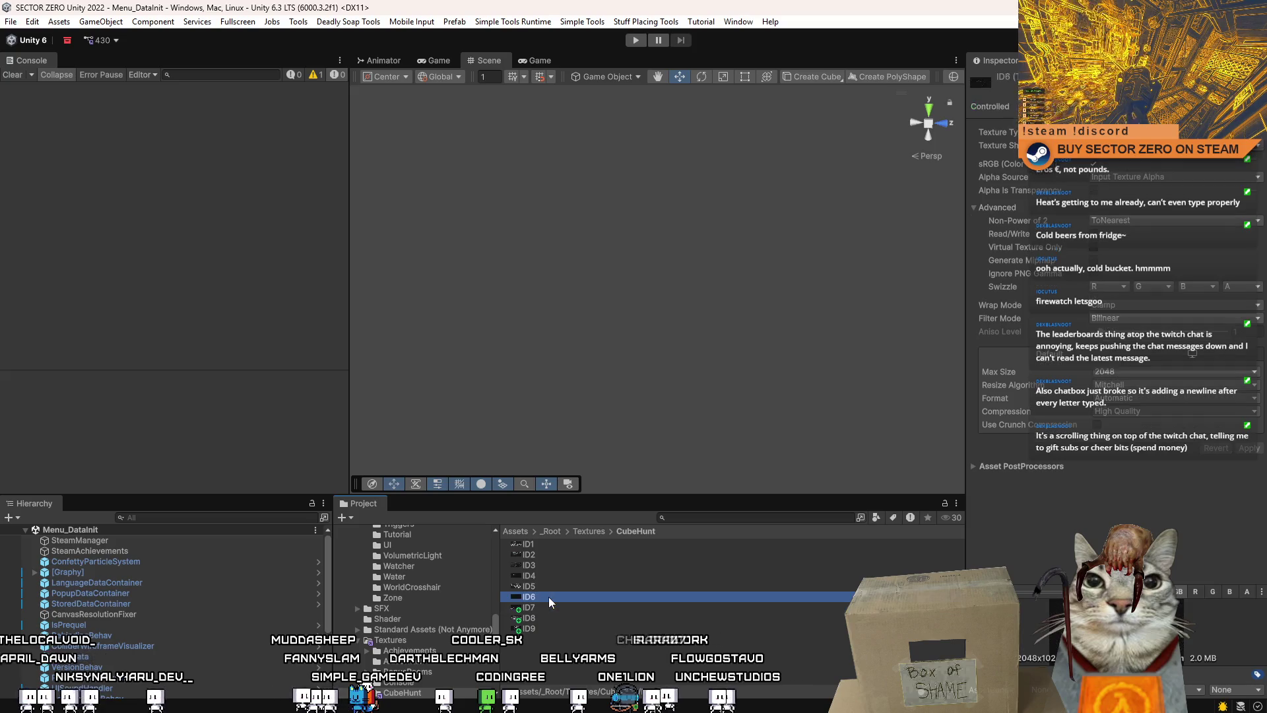
Set ID7–ID9 to Clamp wrap mode and High Quality compression
click(545, 608)
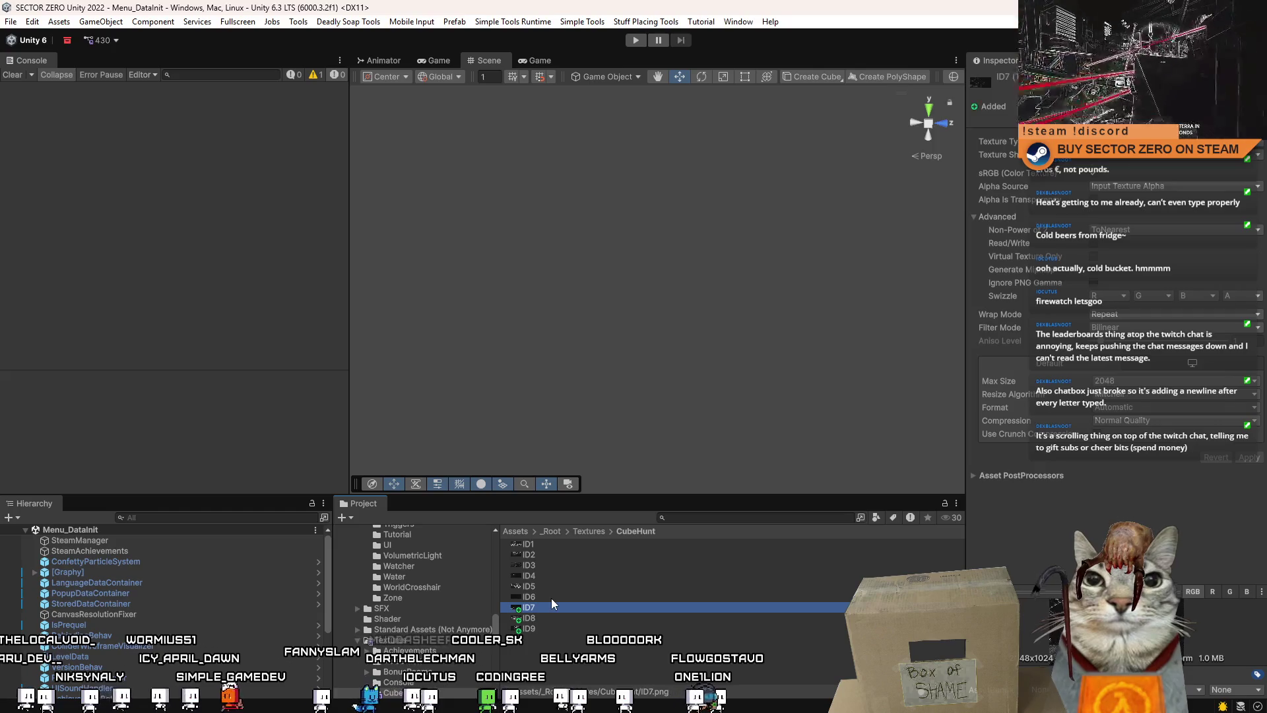
shift+click(539, 628)
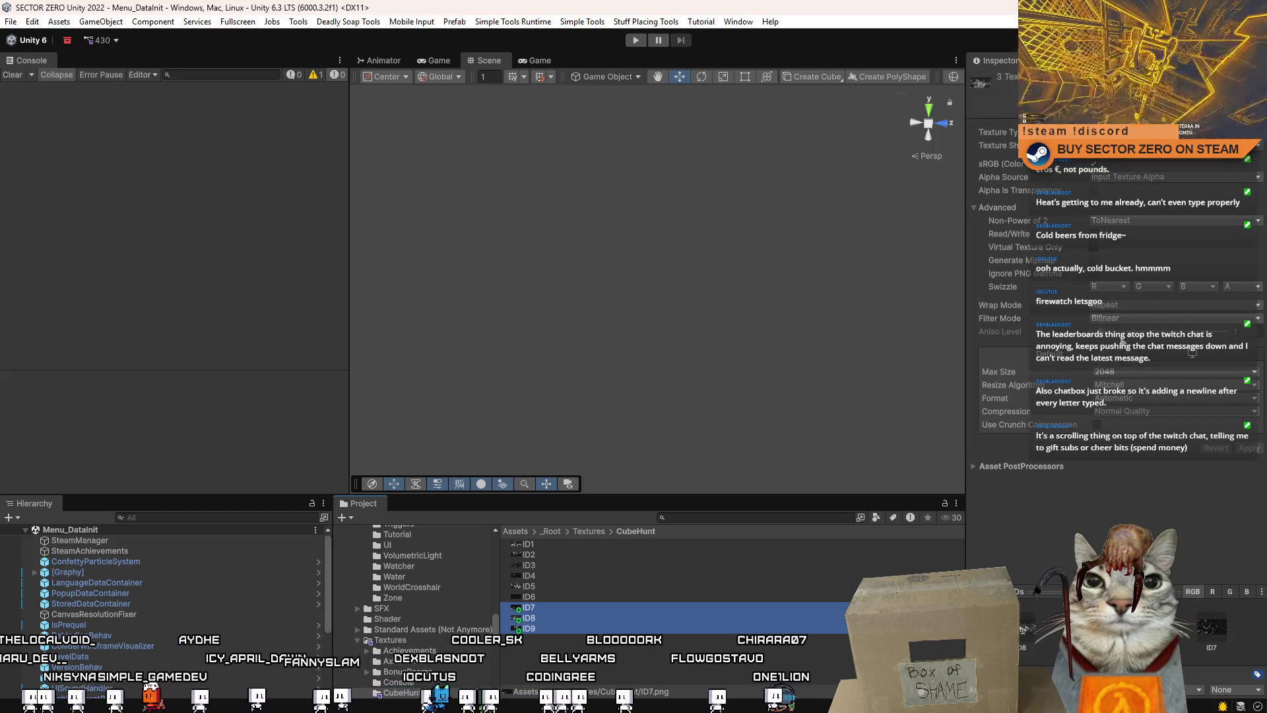
click(1136, 304)
click(1122, 328)
click(1138, 411)
click(1140, 470)
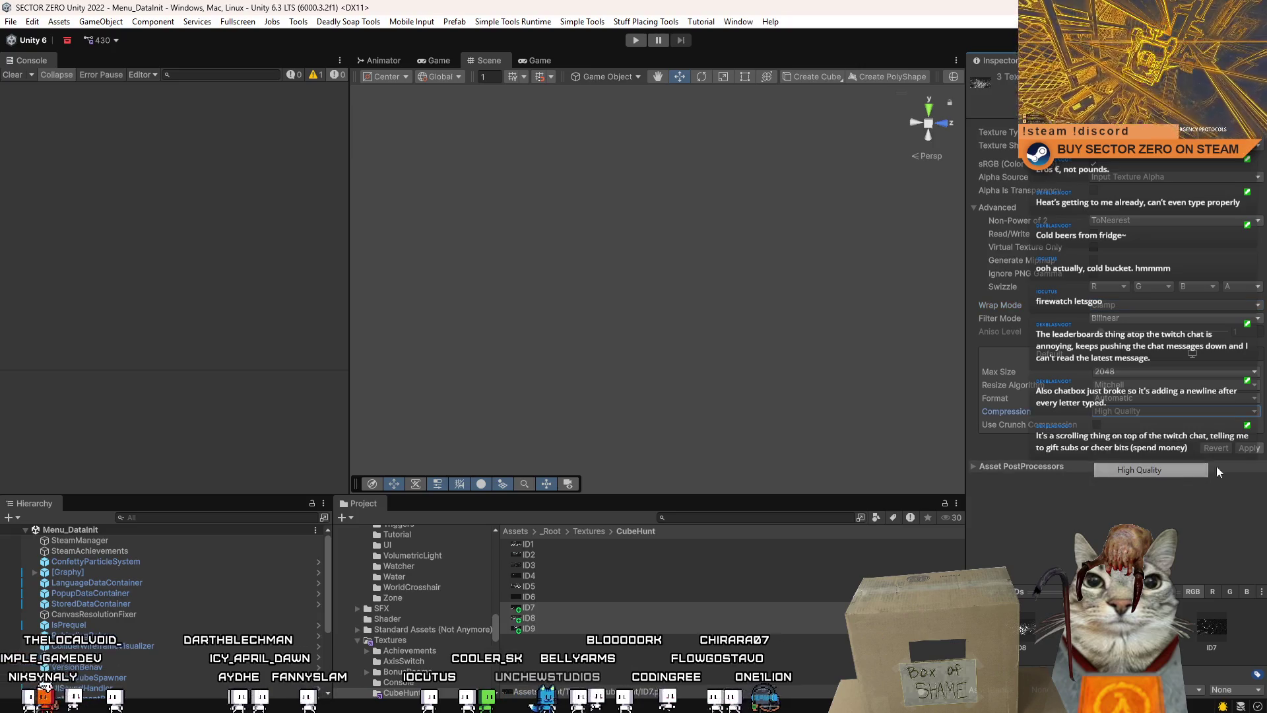
click(548, 604)
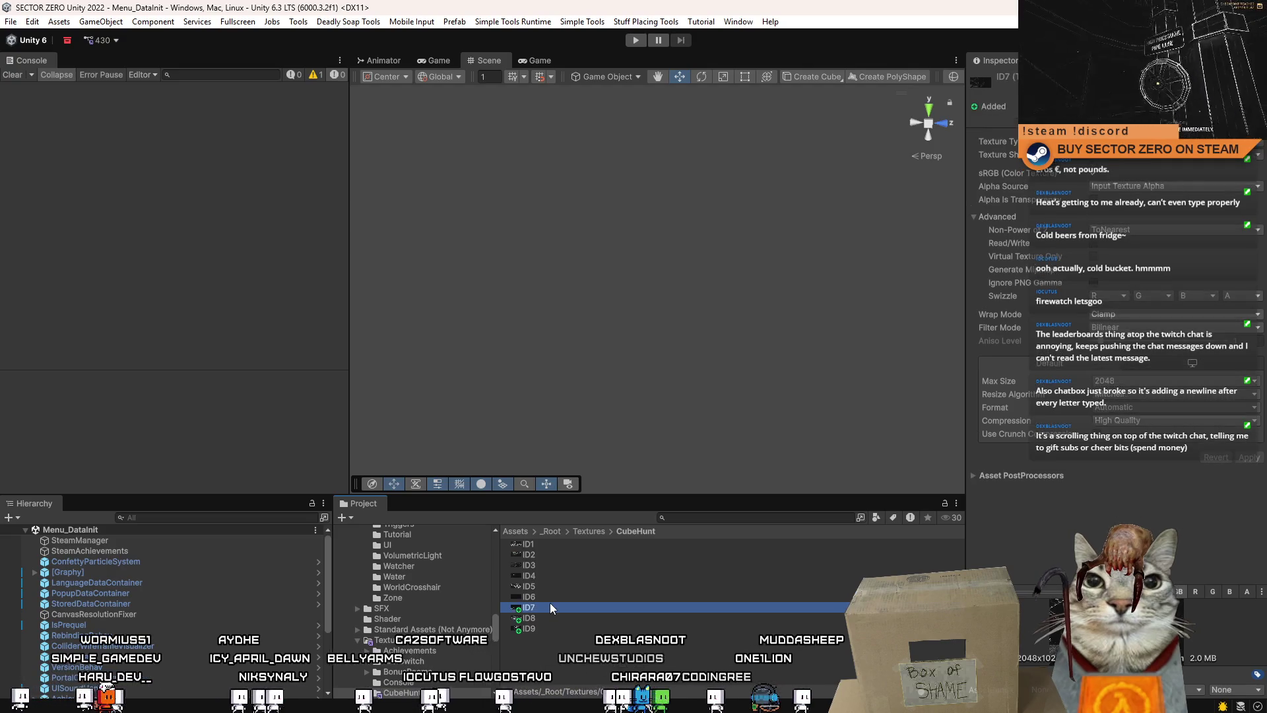
click(568, 668)
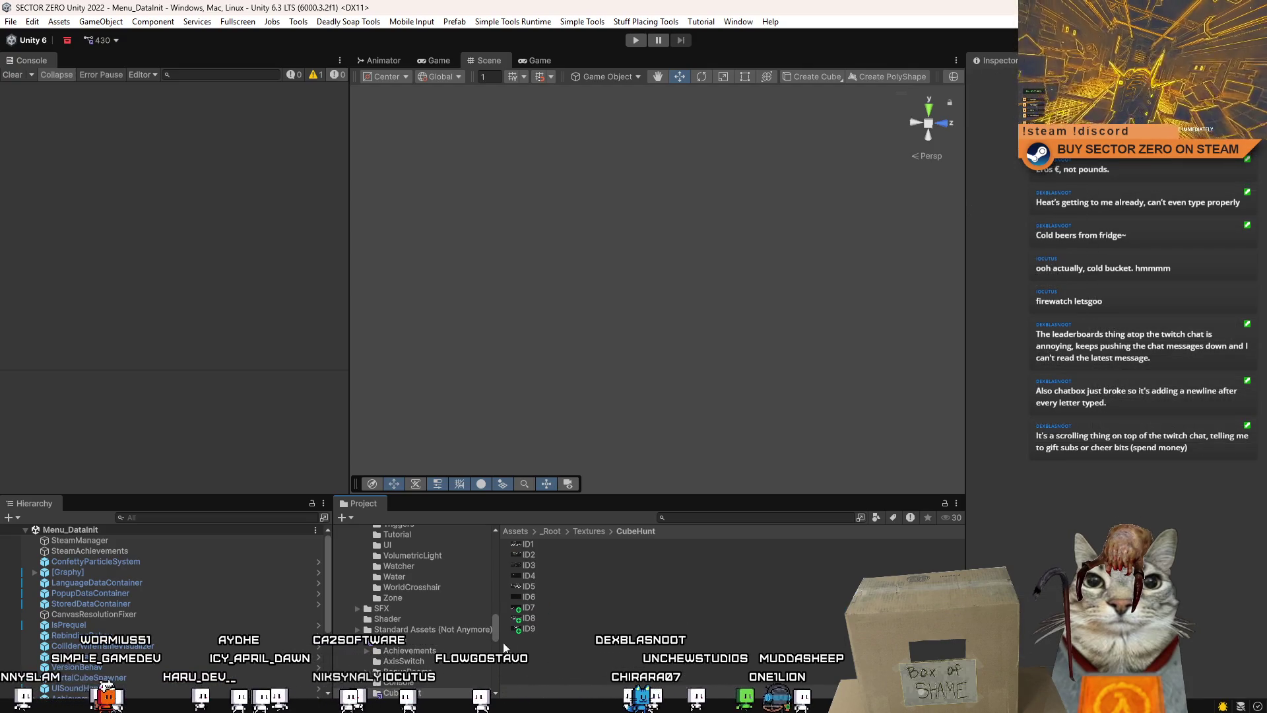
click(730, 520)
Search 'cube hunt' and select SO_CubeHuntGalleryData to show its Entries list
text(cube hunt)
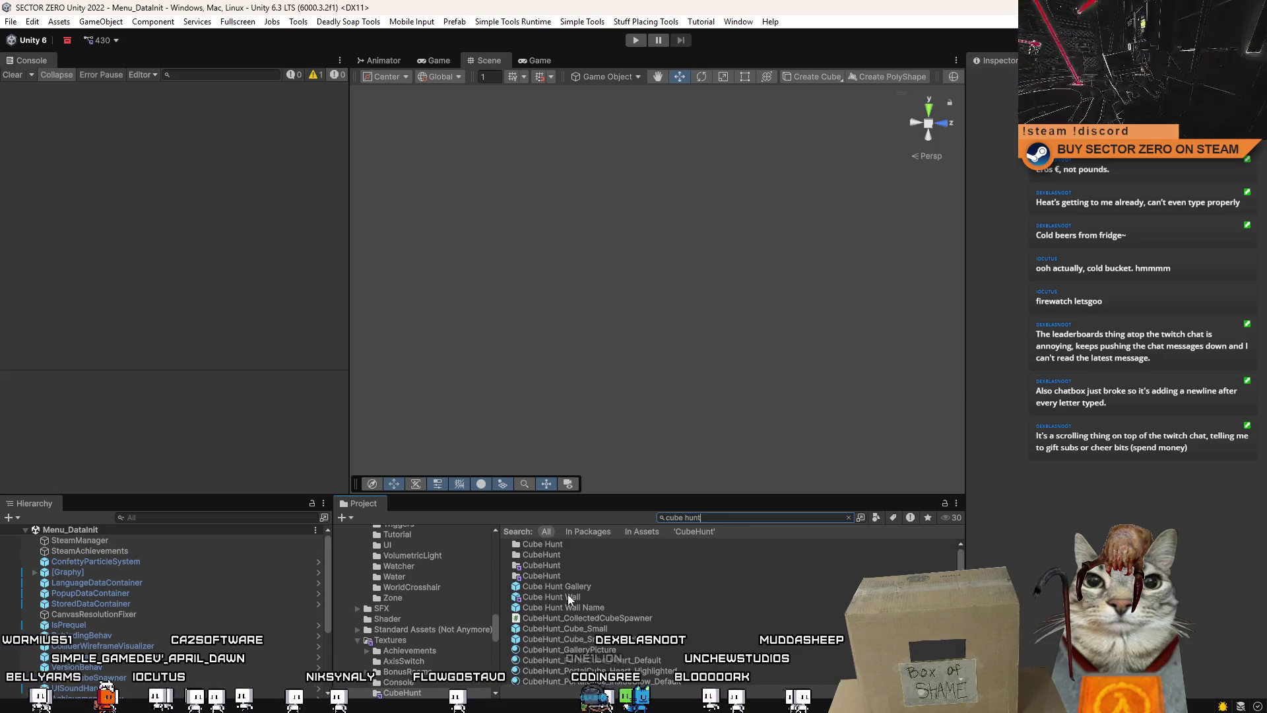
click(604, 584)
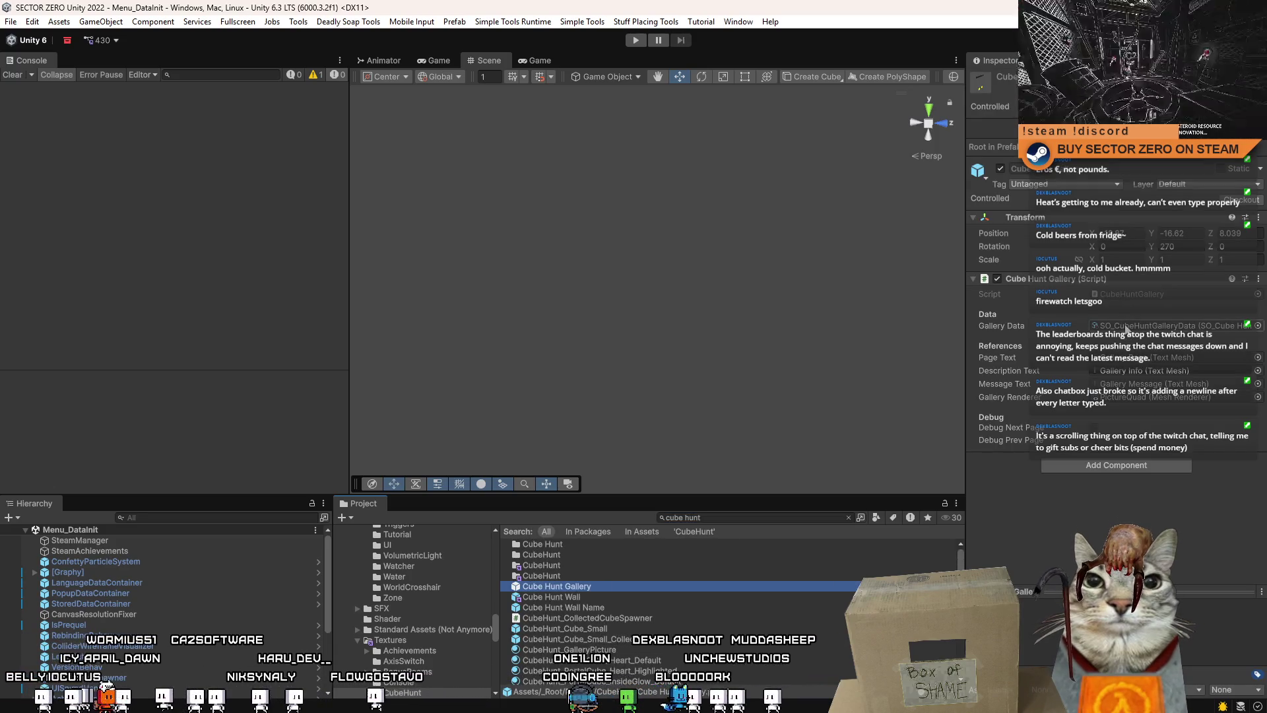
click(1126, 329)
click(615, 597)
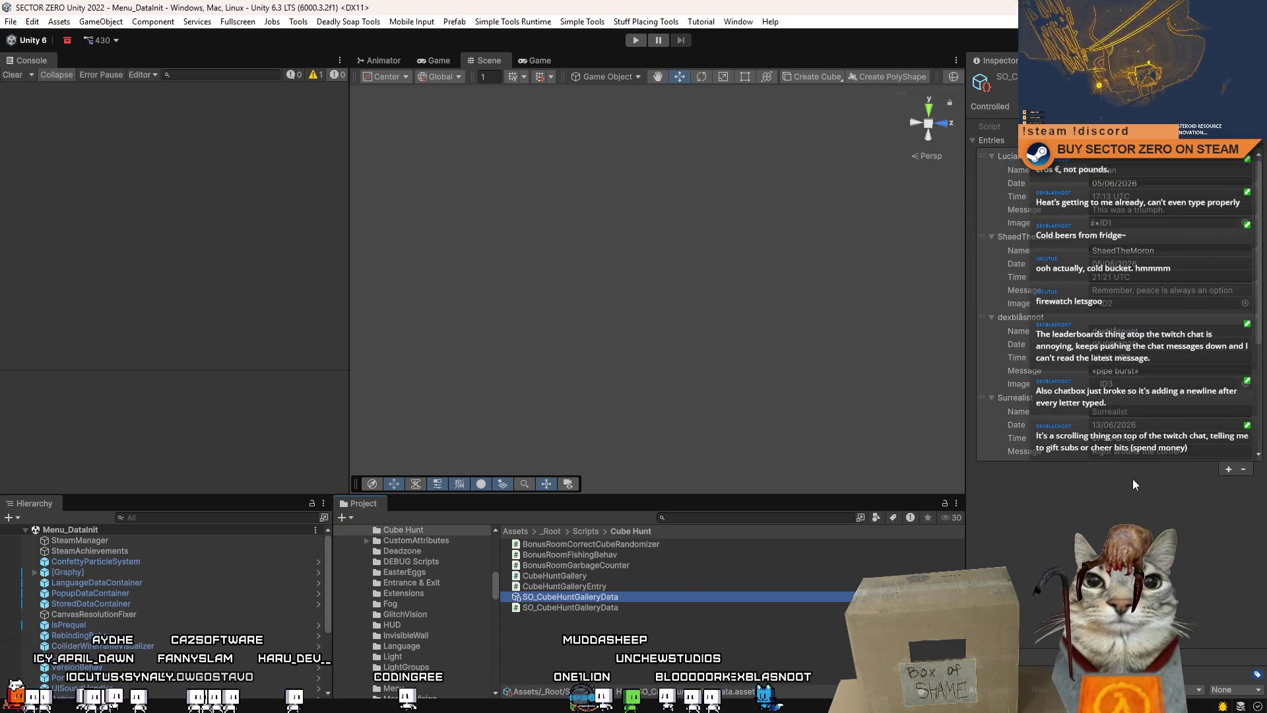
drag(1261, 279, 1258, 460)
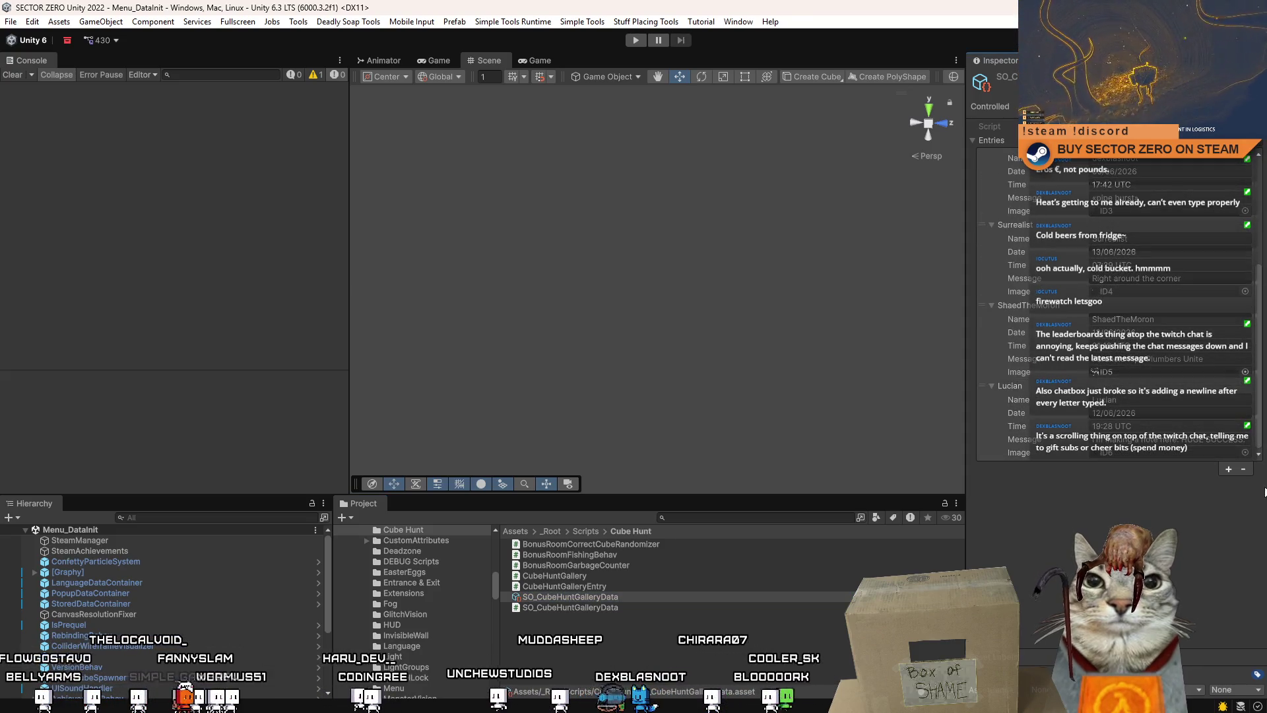
Add three new entries to the gallery Entries list and expand each one
click(1229, 472)
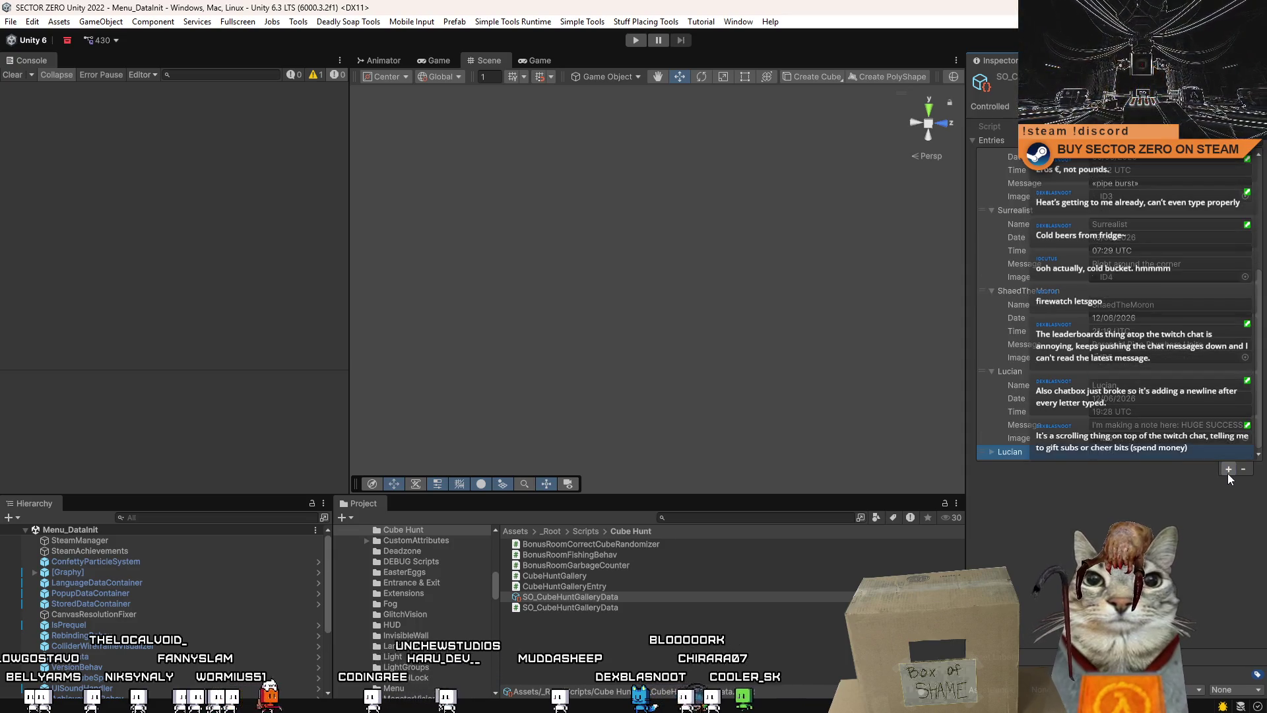
click(1228, 470)
click(1228, 470)
click(990, 451)
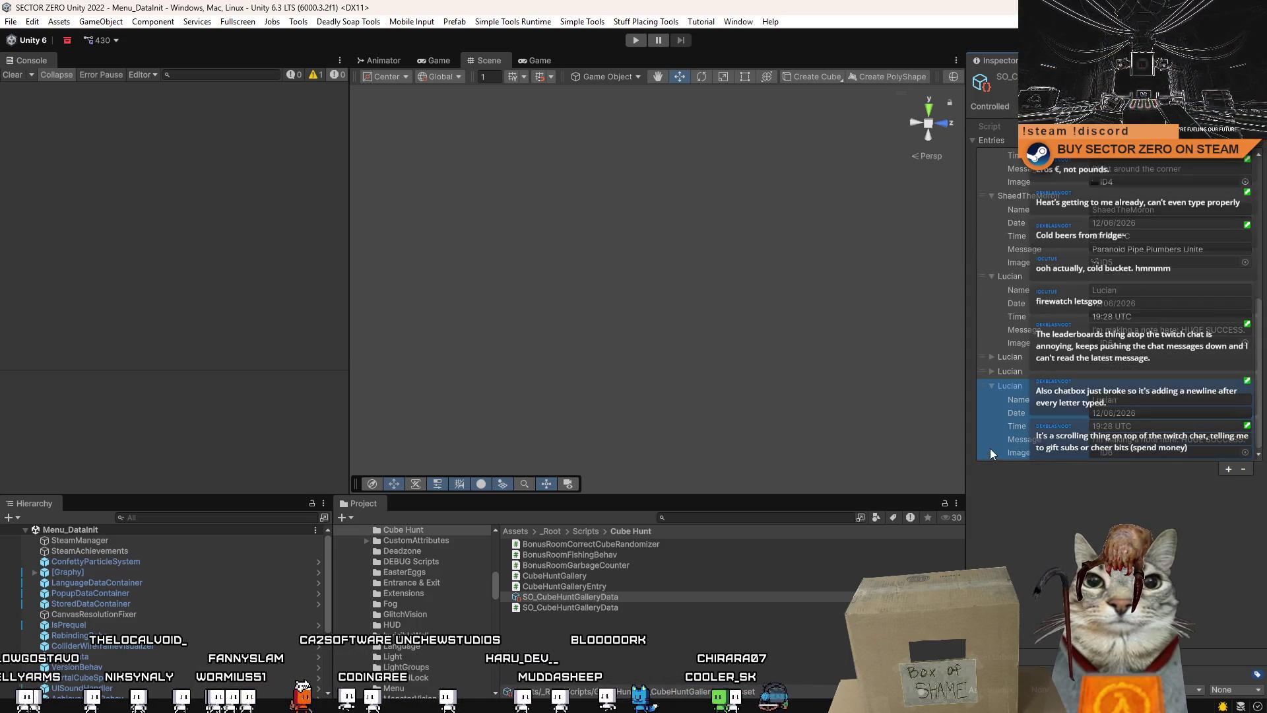
click(992, 371)
click(992, 357)
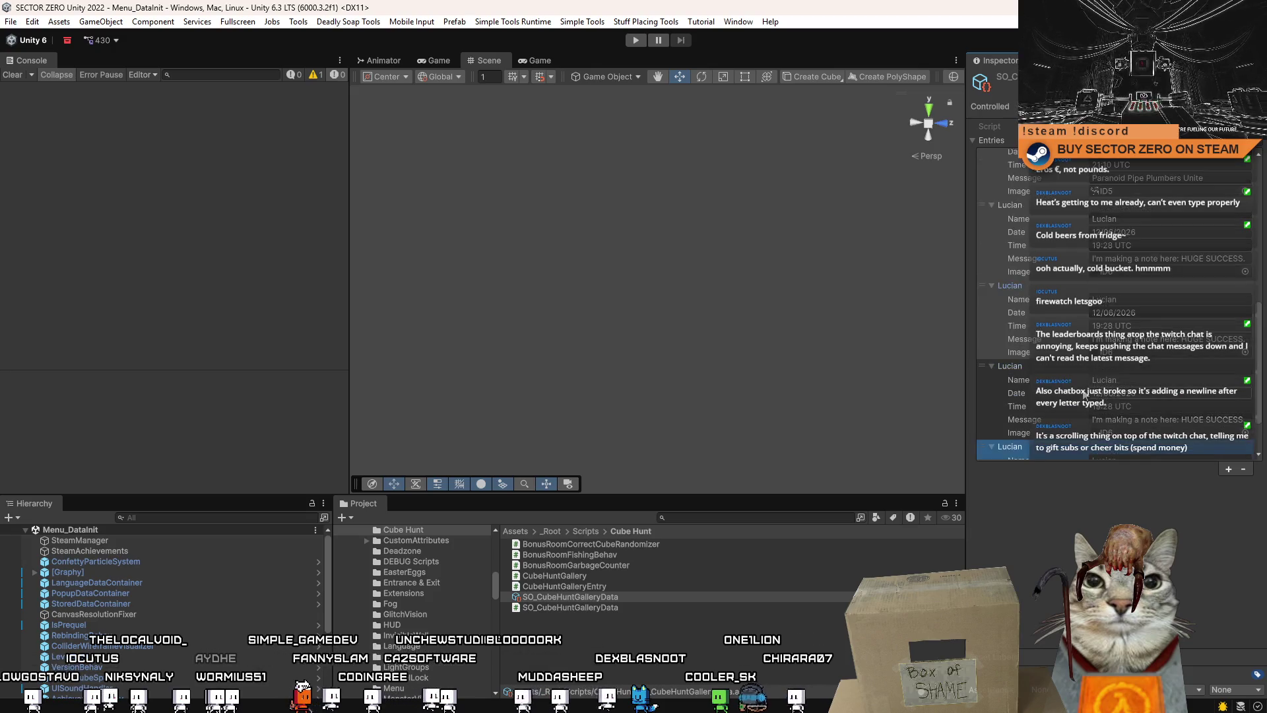
Set the last new entry's Image to the ID9 texture
click(1246, 452)
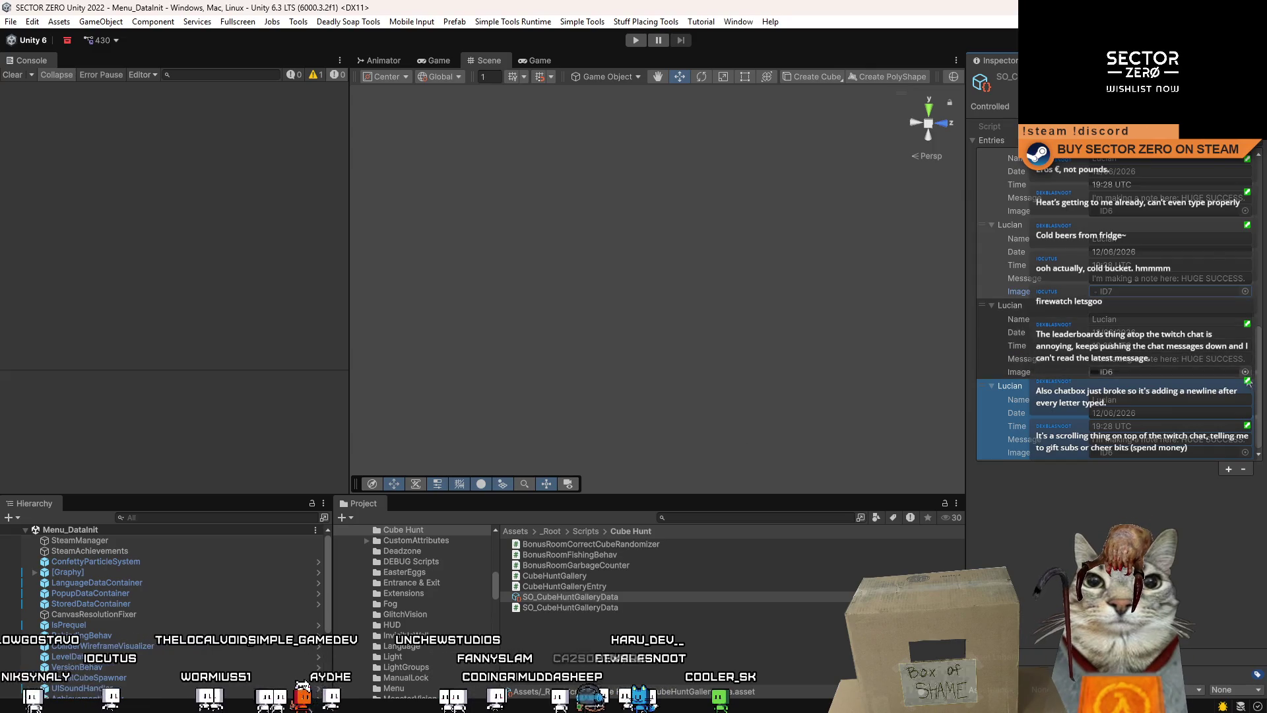
key(Escape)
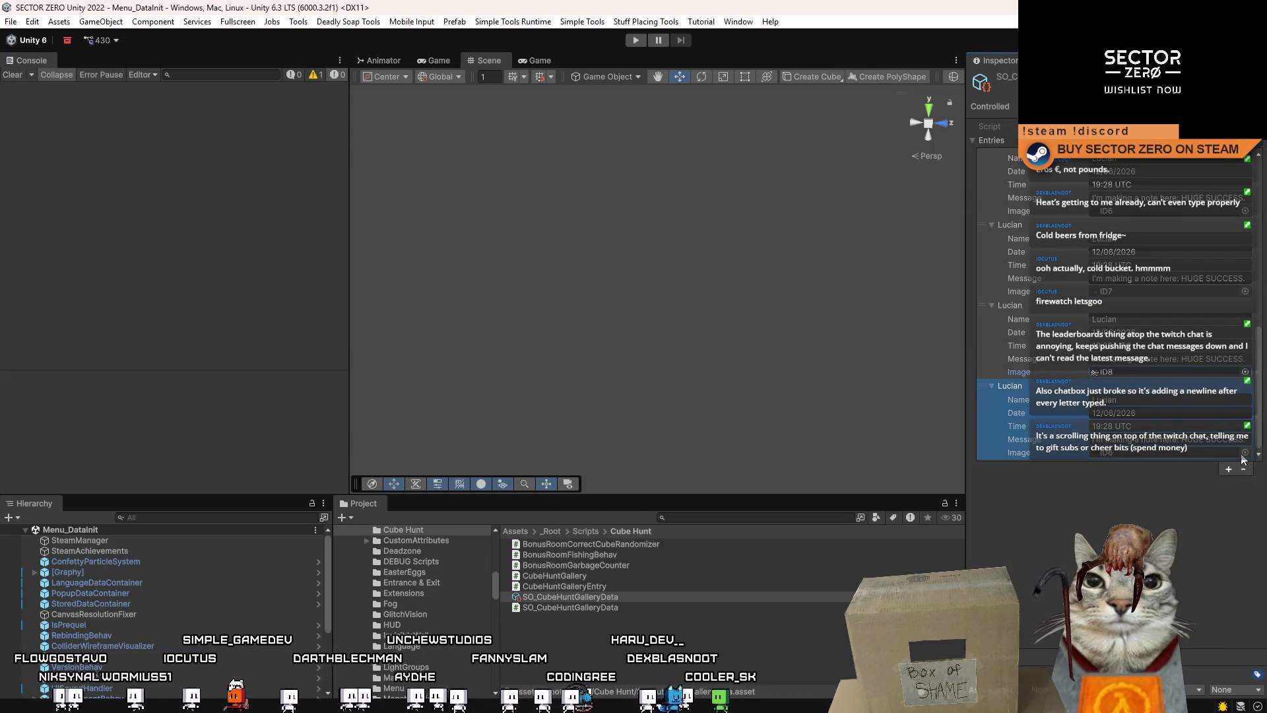
click(1245, 453)
double_click(522, 512)
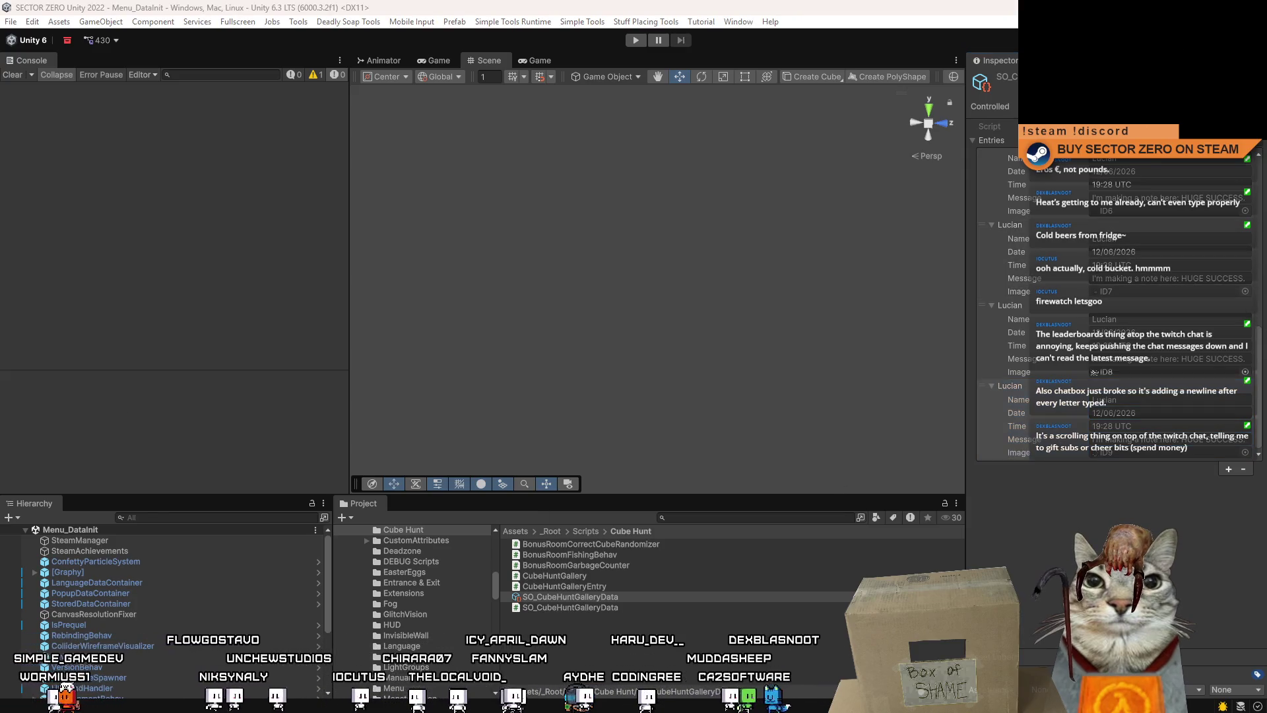
key(alt+Tab)
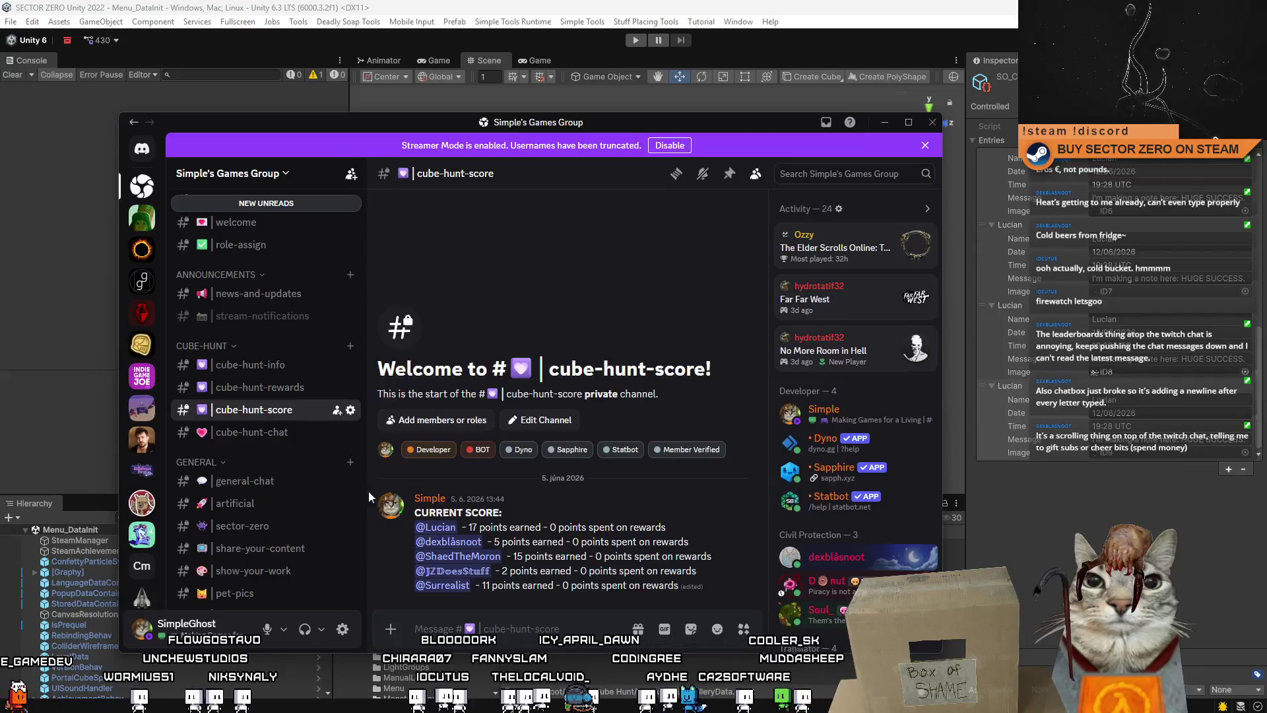
Read the CUBE ID 7 find date (19/06/2026) in cube-hunt-info, then select Unity's Date field
click(288, 367)
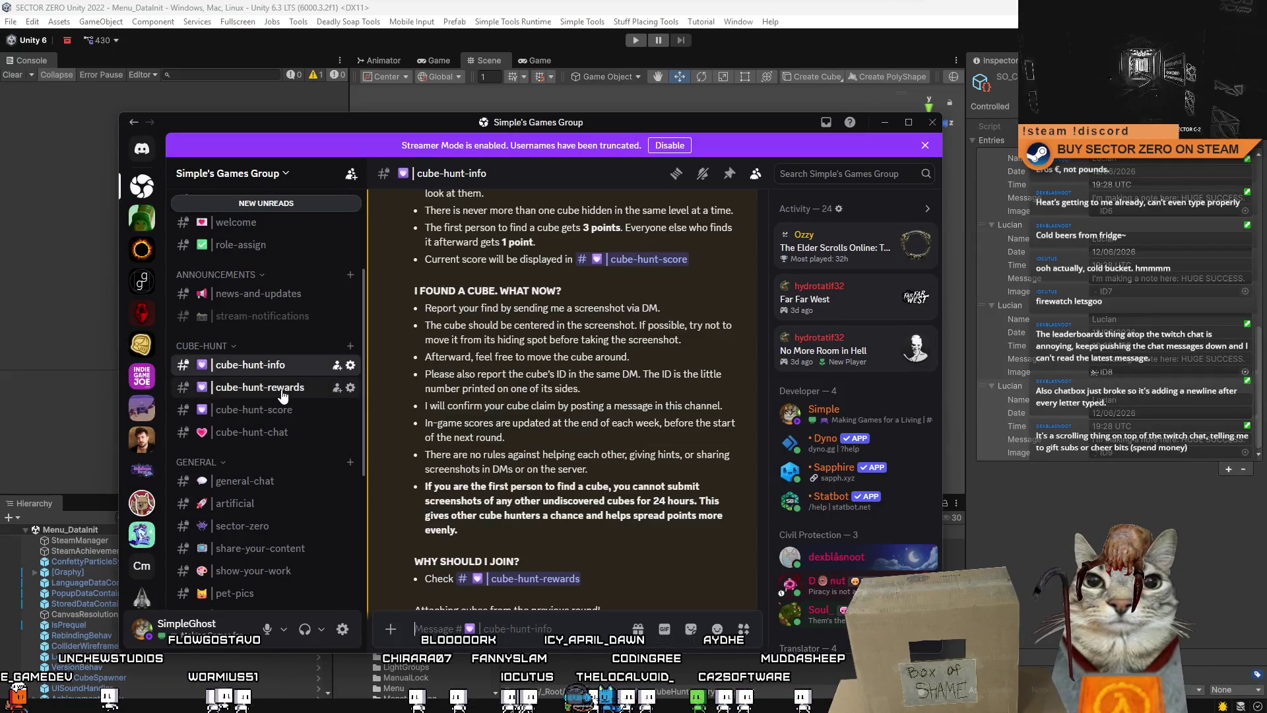
scroll(764, 502, down, 10)
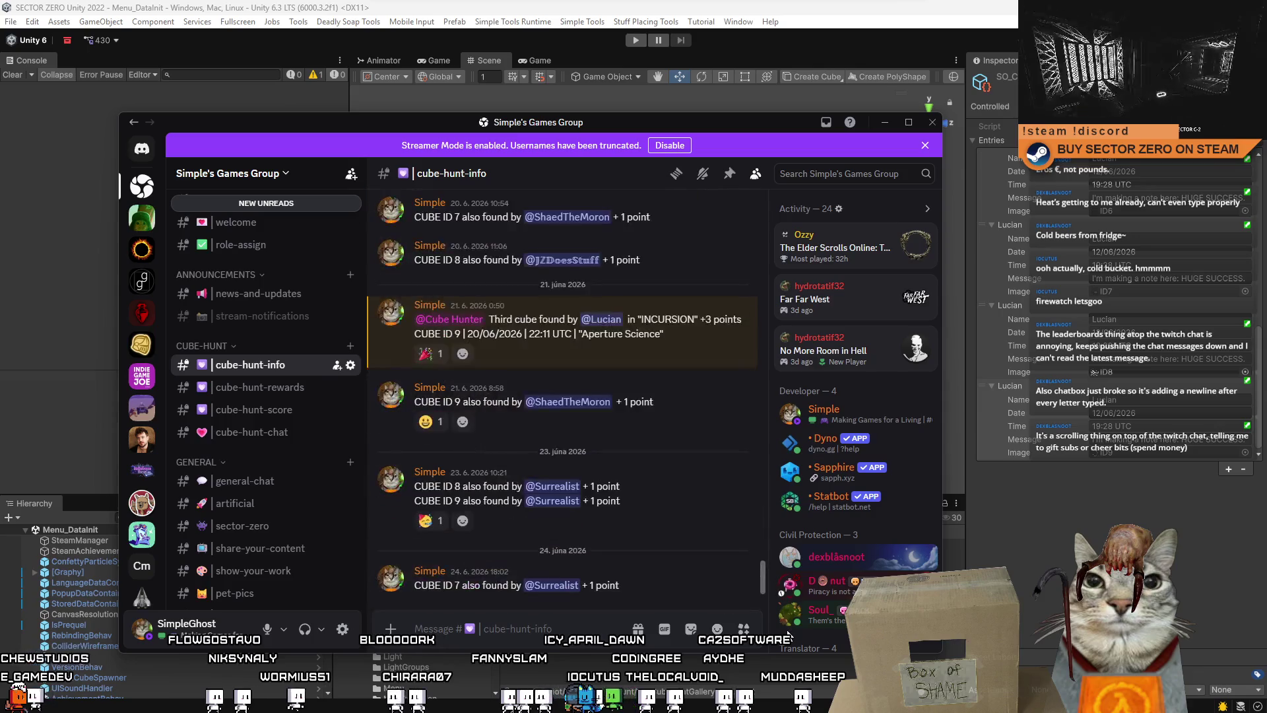
scroll(778, 571, up, 4)
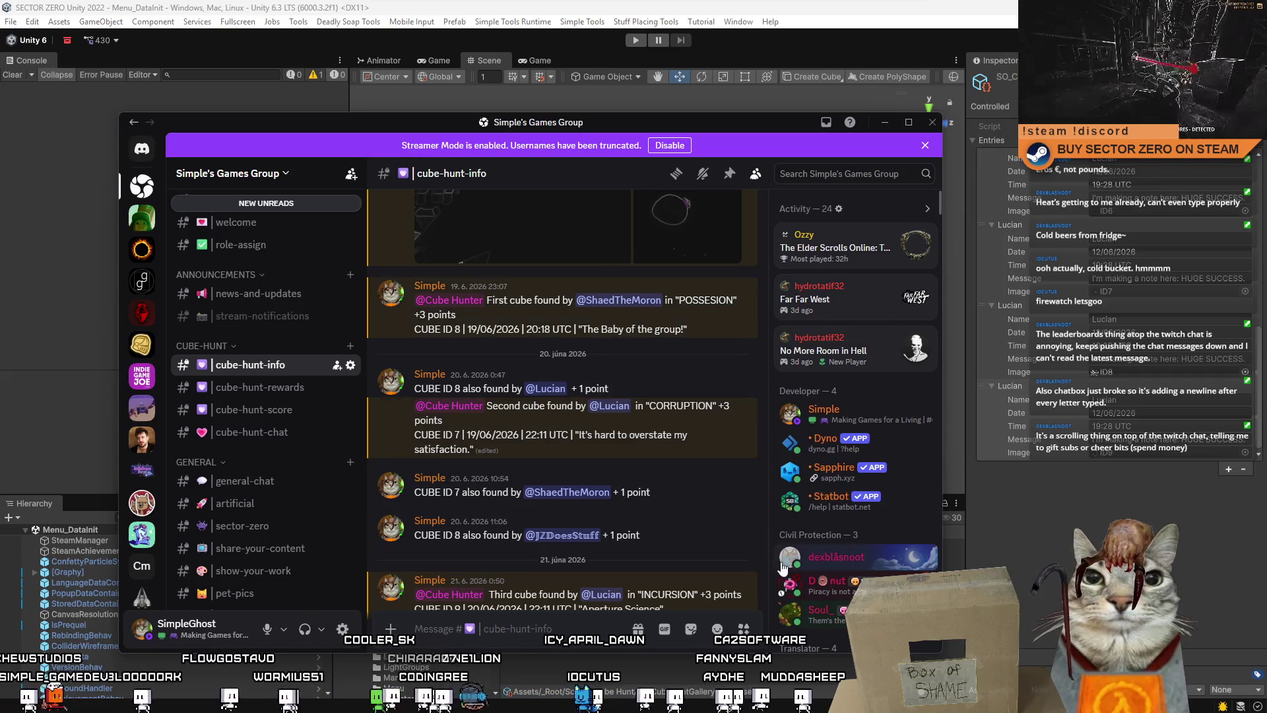
scroll(766, 553, down, 3)
scroll(762, 610, up, 4)
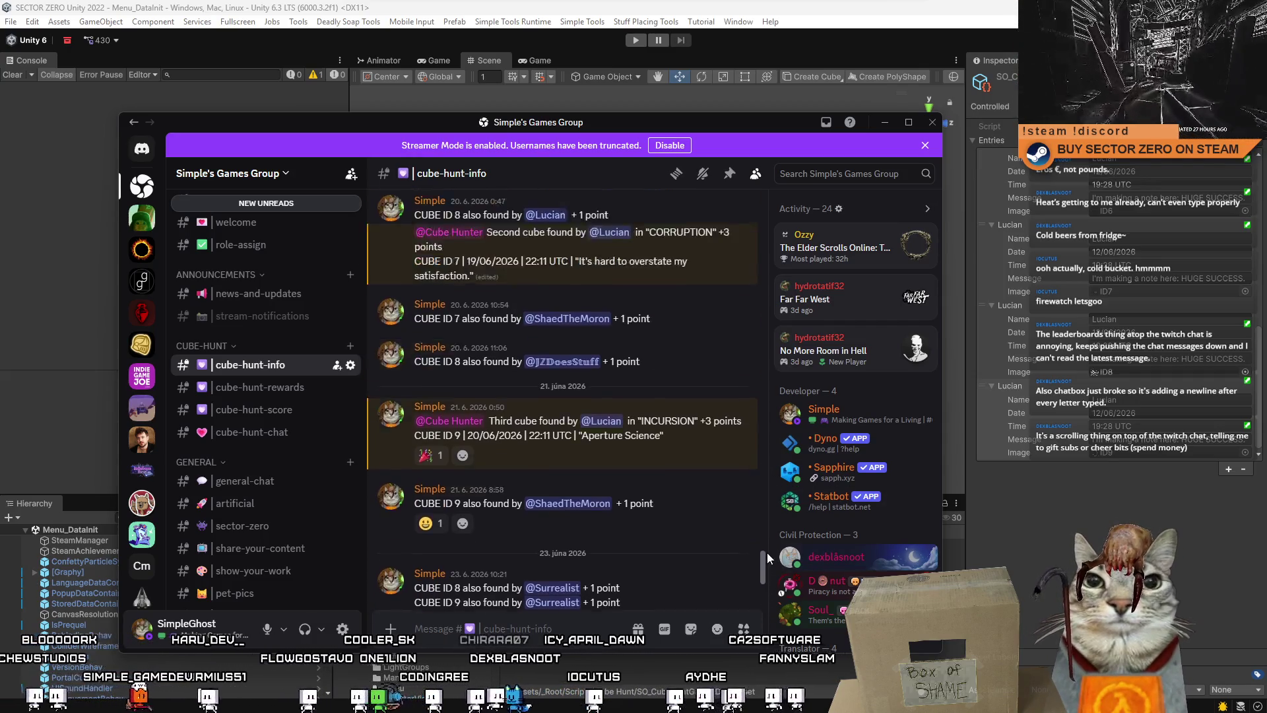
scroll(769, 544, down, 1)
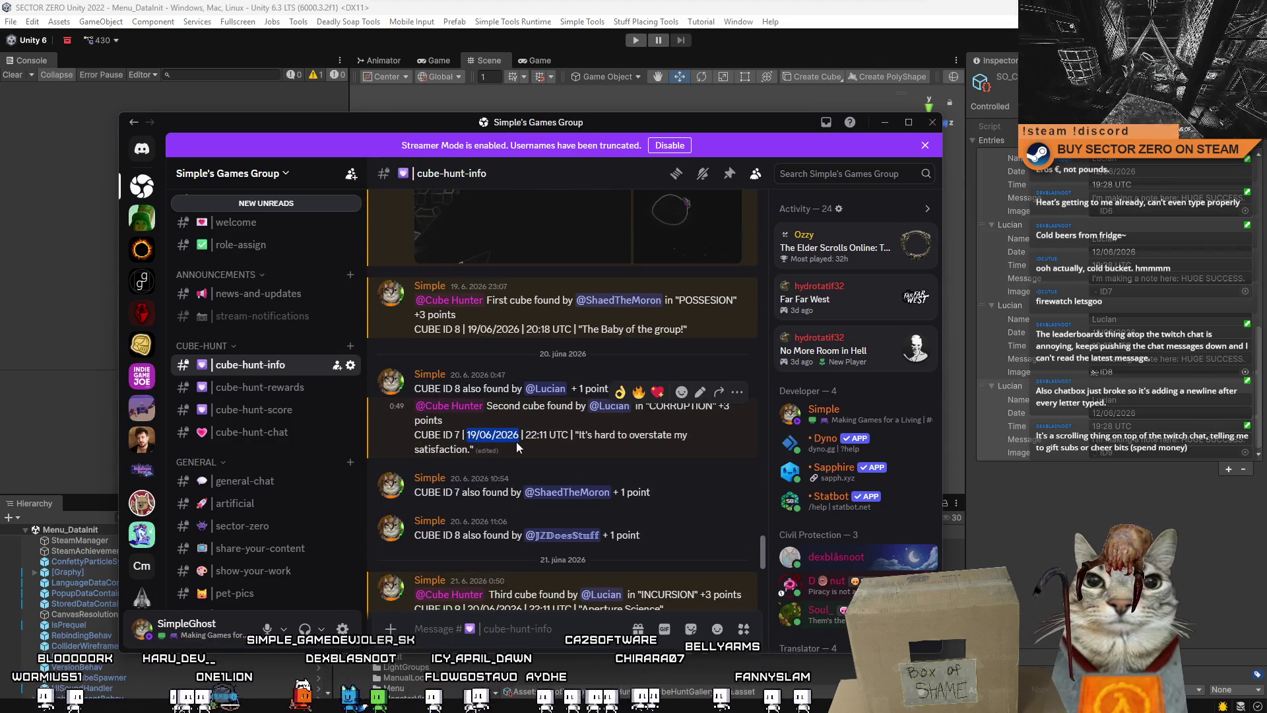
scroll(763, 546, down, 1)
scroll(765, 552, up, 1)
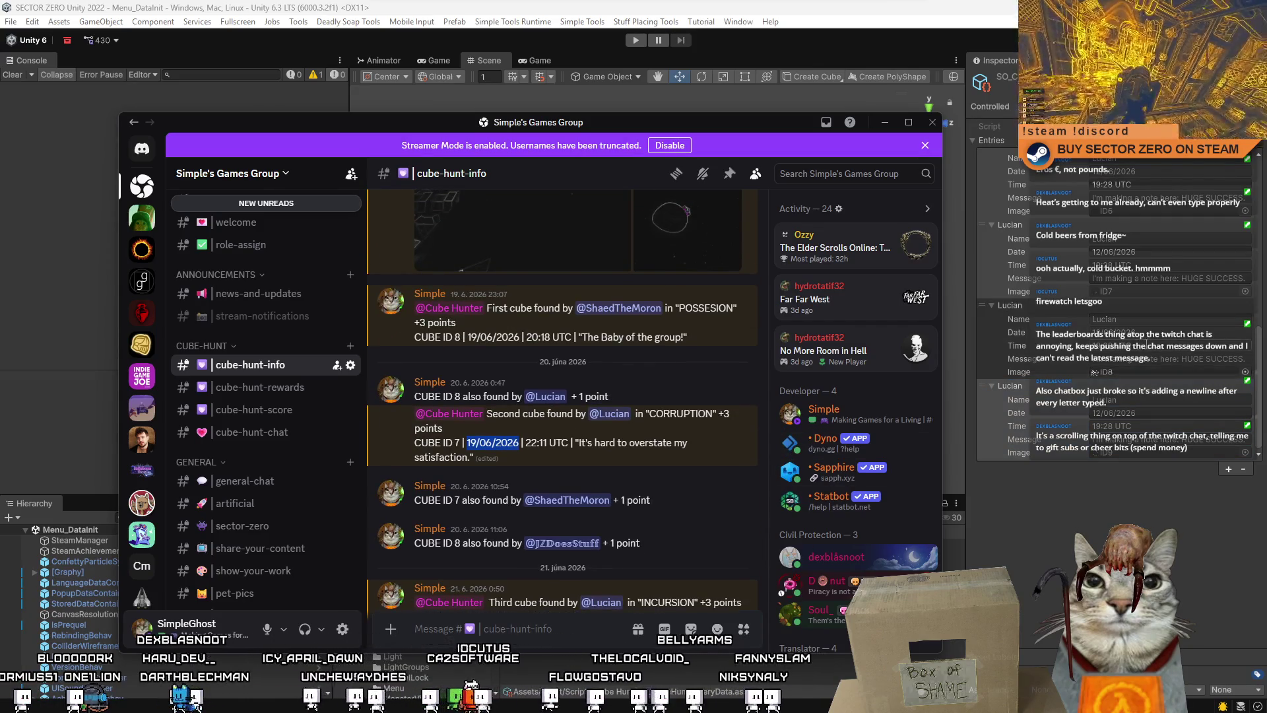
click(1163, 333)
click(1141, 252)
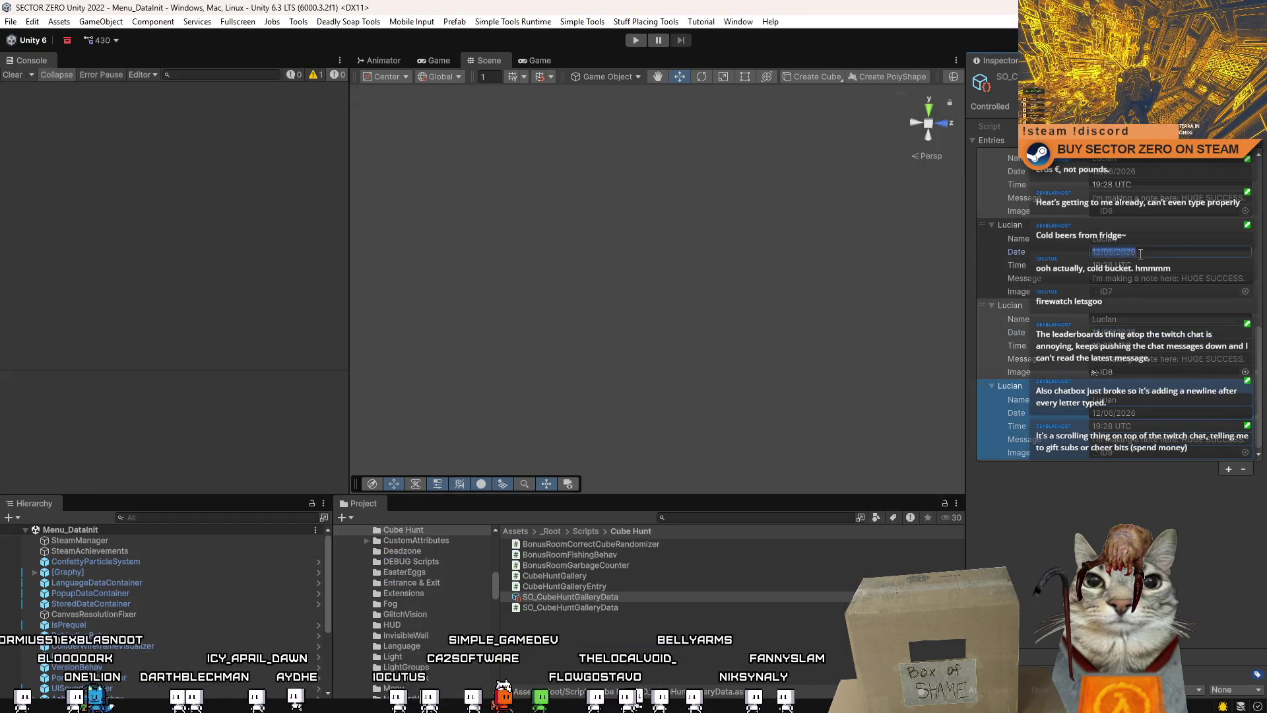
Enter 19/06/2026 as the CUBE ID 7 entry's date and compare with earlier entries
text(19/06/2026)
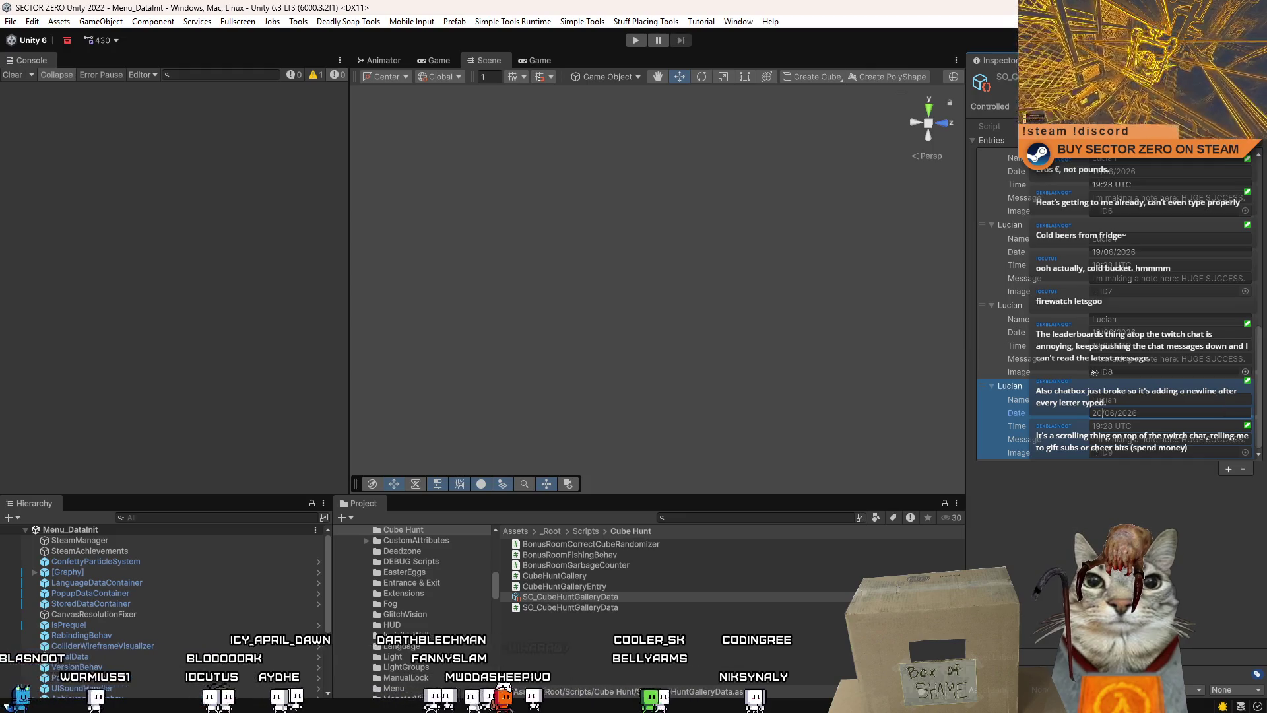
key(alt+Tab)
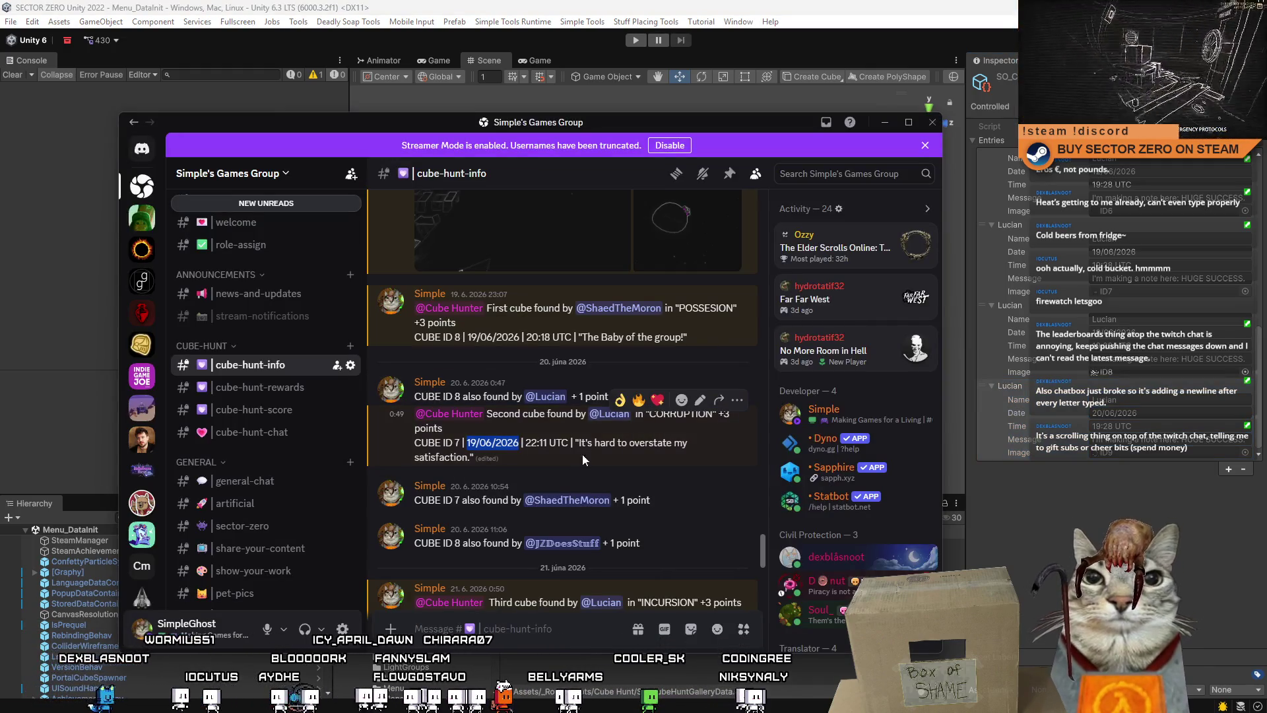
drag(762, 554, 763, 560)
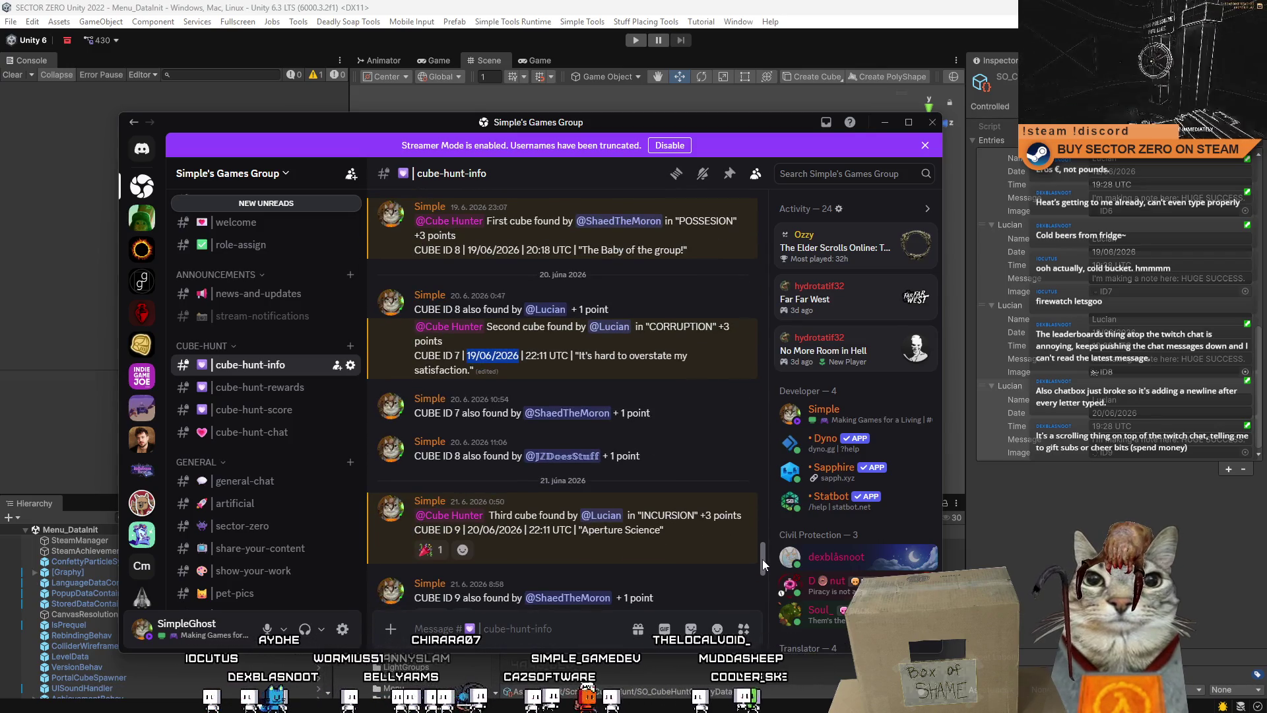
mouse_move(763, 560)
mouse_down()
mouse_move(763, 547)
mouse_move(758, 573)
mouse_move(759, 563)
mouse_up()
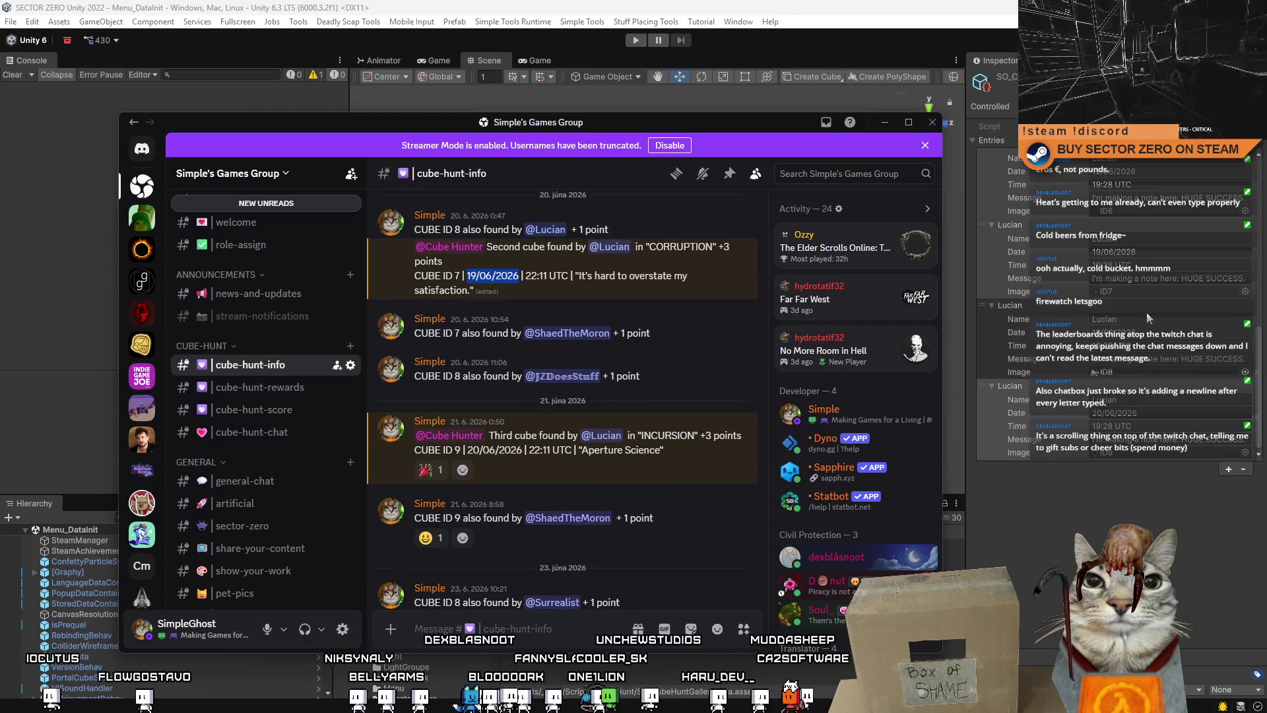
click(1147, 312)
scroll(1180, 256, up, 4)
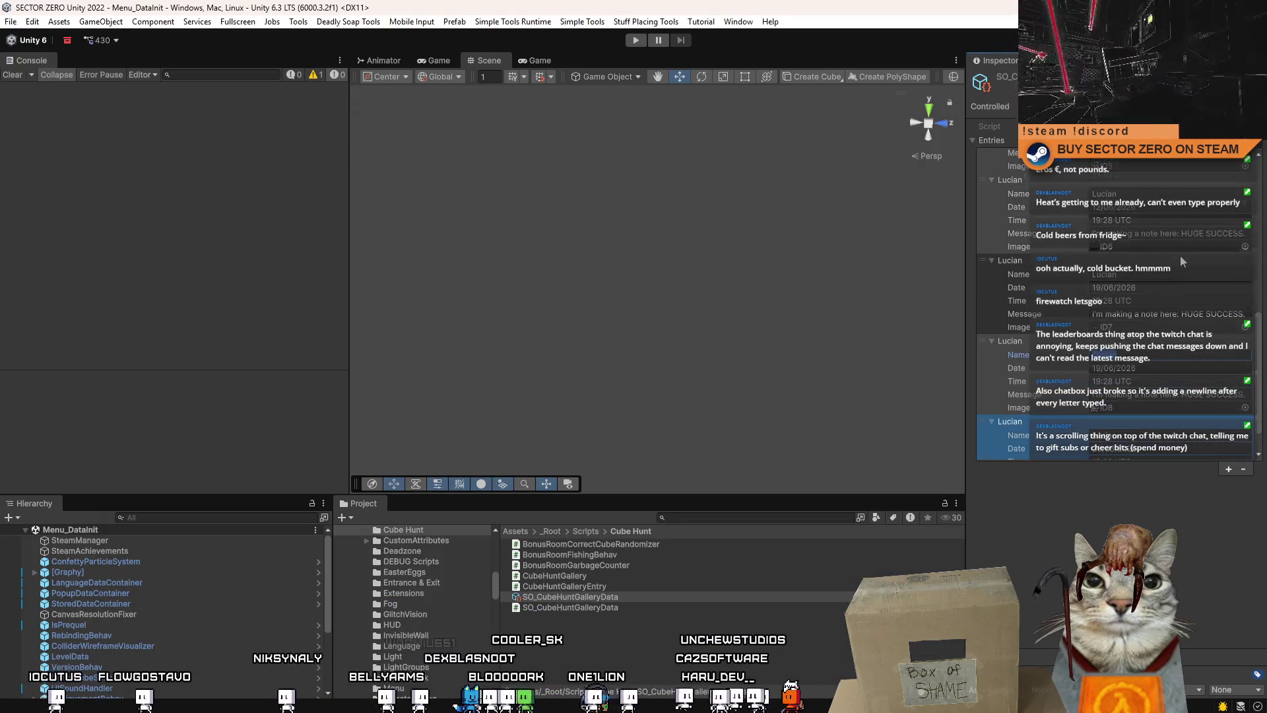
click(1189, 185)
scroll(1167, 361, down, 4)
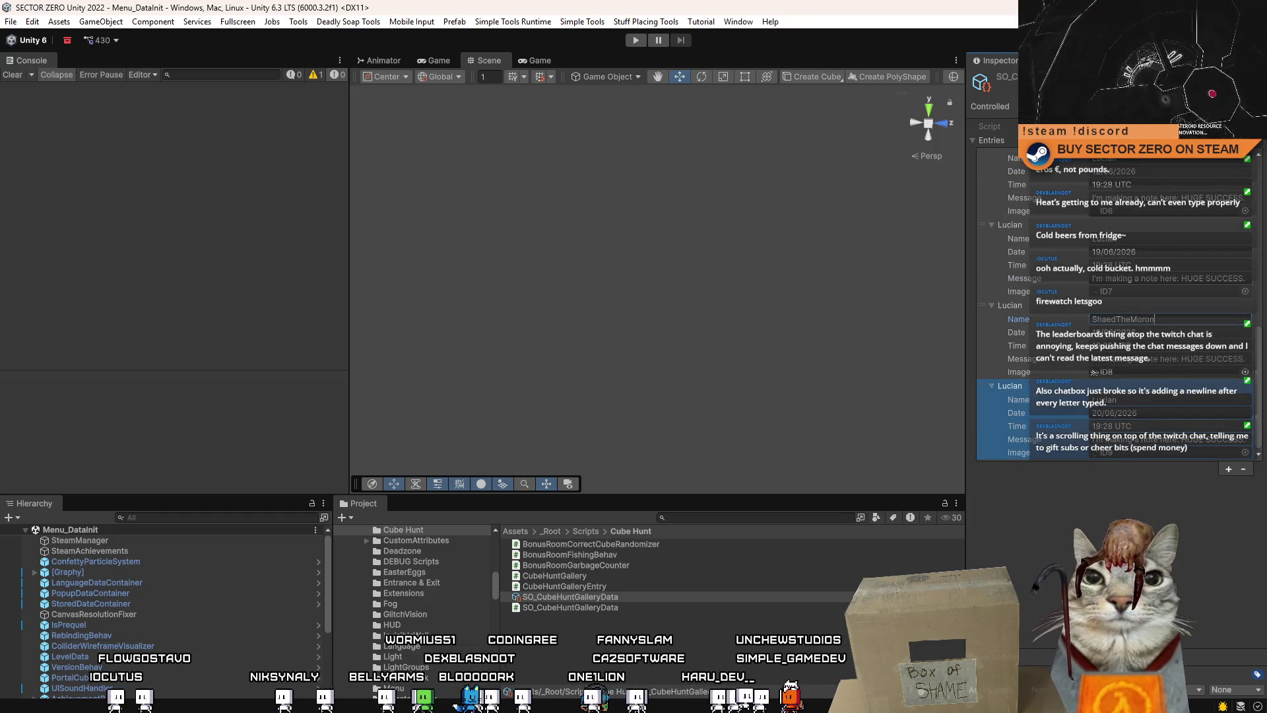
Select the 22:11 UTC find time in Discord's CUBE ID 7 post
key(alt+Tab)
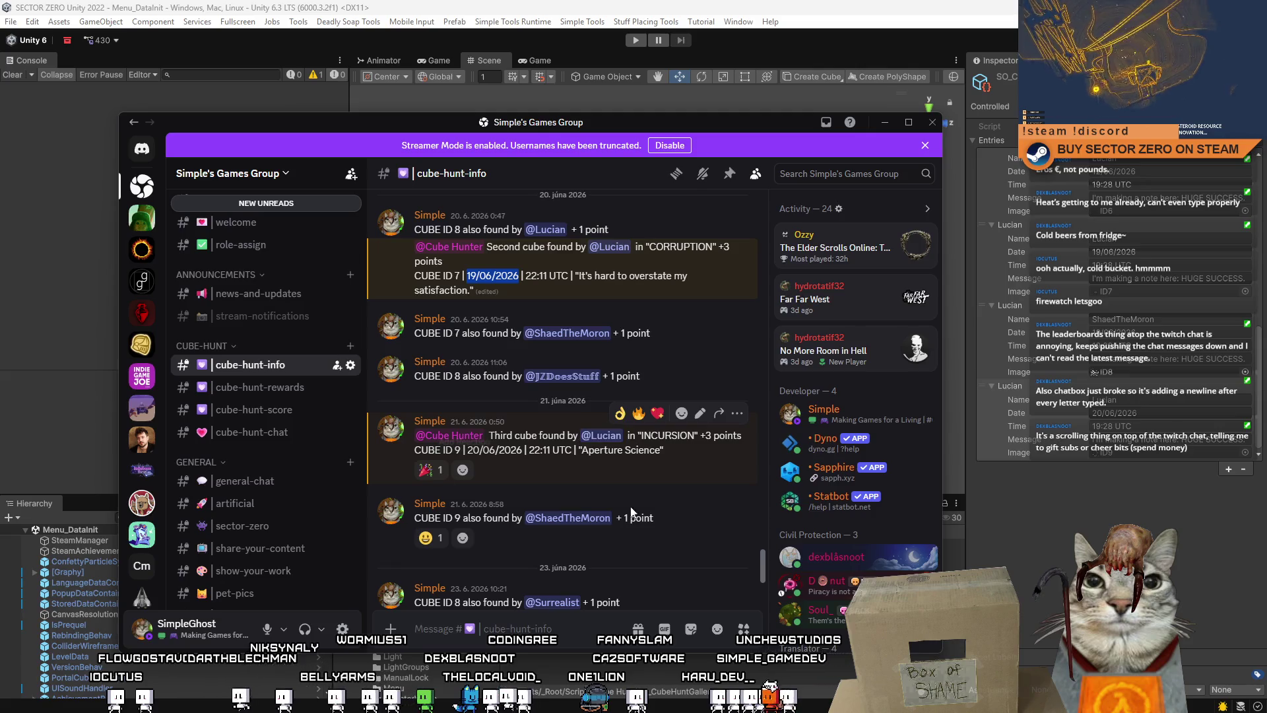
scroll(762, 569, down, 3)
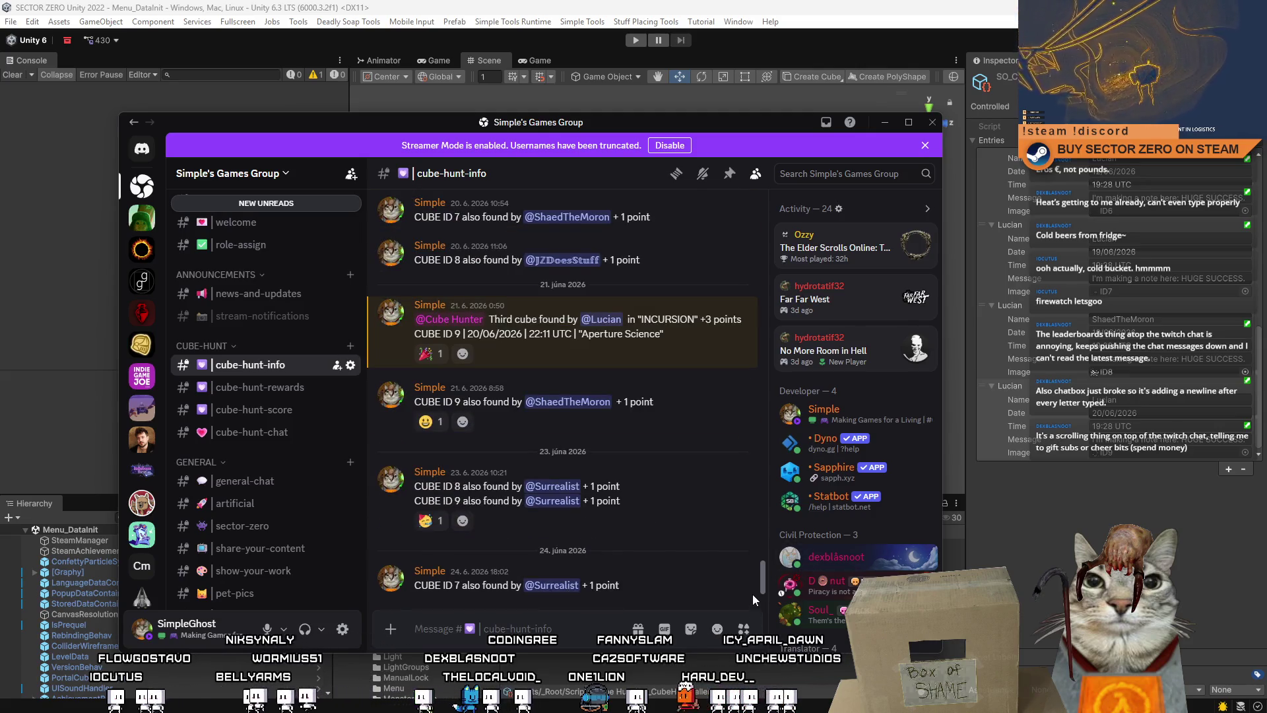
scroll(755, 581, up, 4)
scroll(764, 556, up, 1)
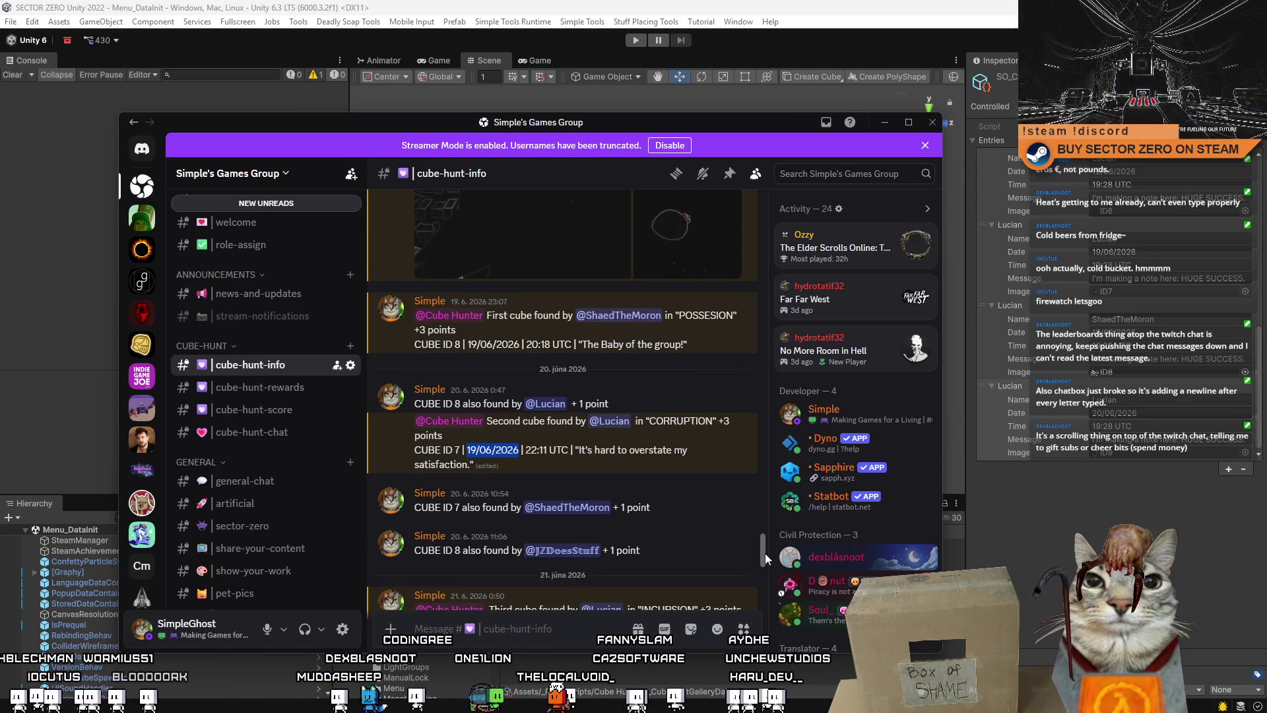
scroll(770, 559, down, 1)
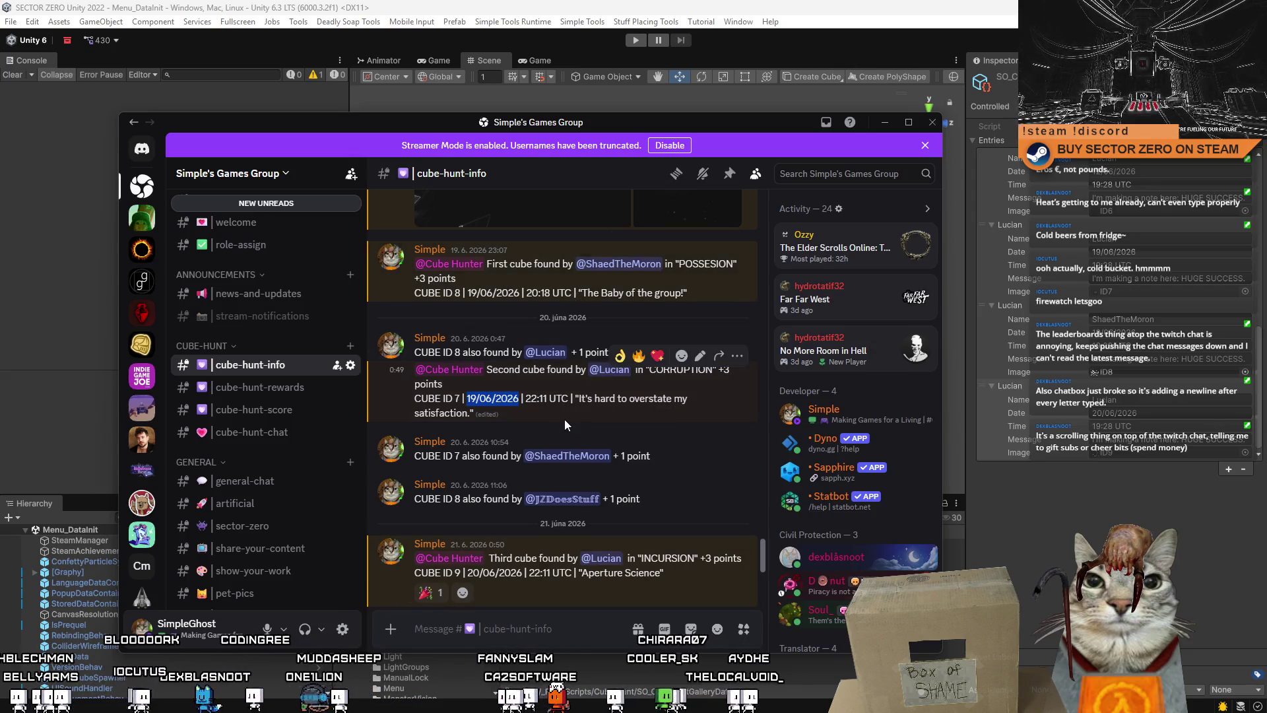
drag(569, 399, 528, 406)
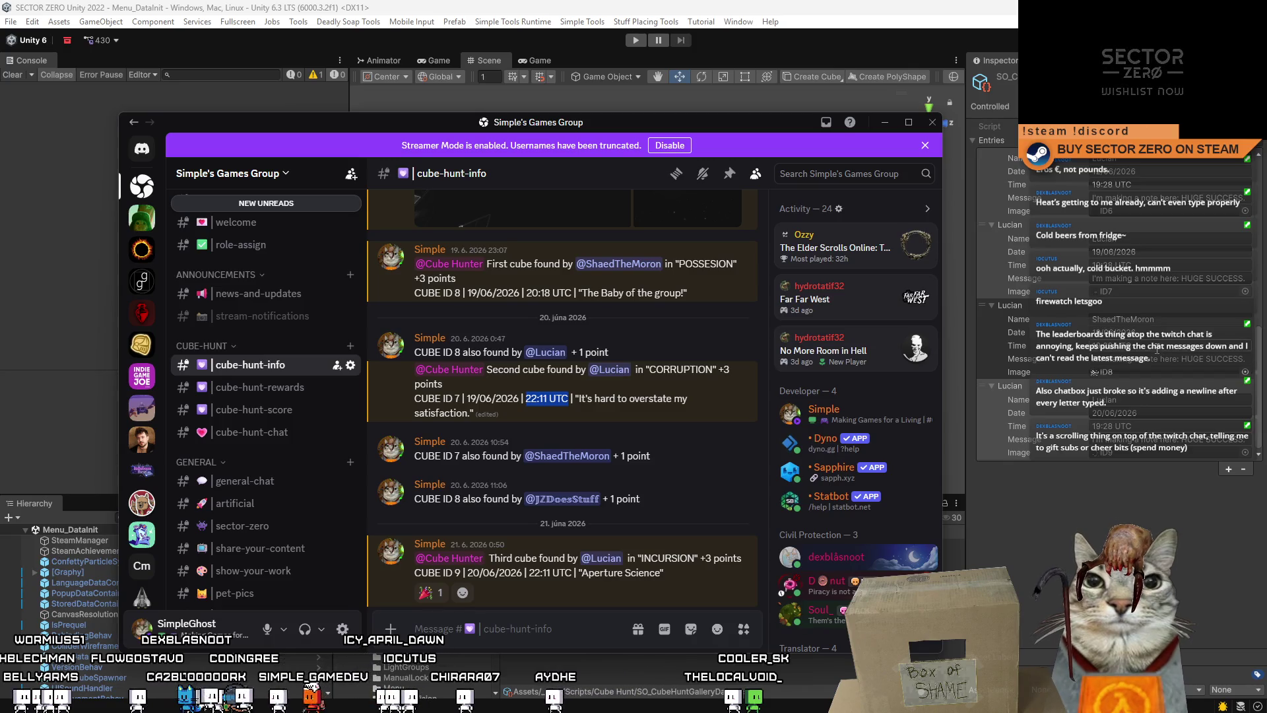
click(1020, 265)
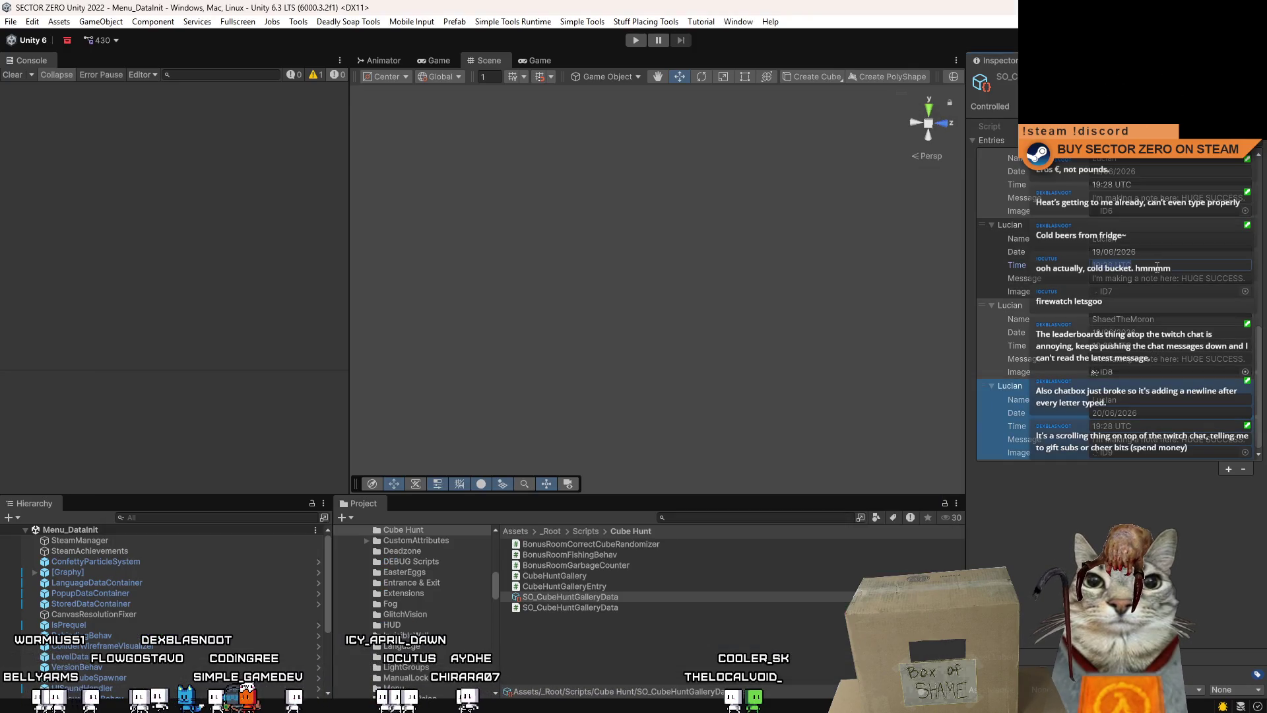
Copy the 22:11 UTC find time from Discord into the last entry's Time field
key(alt+Tab)
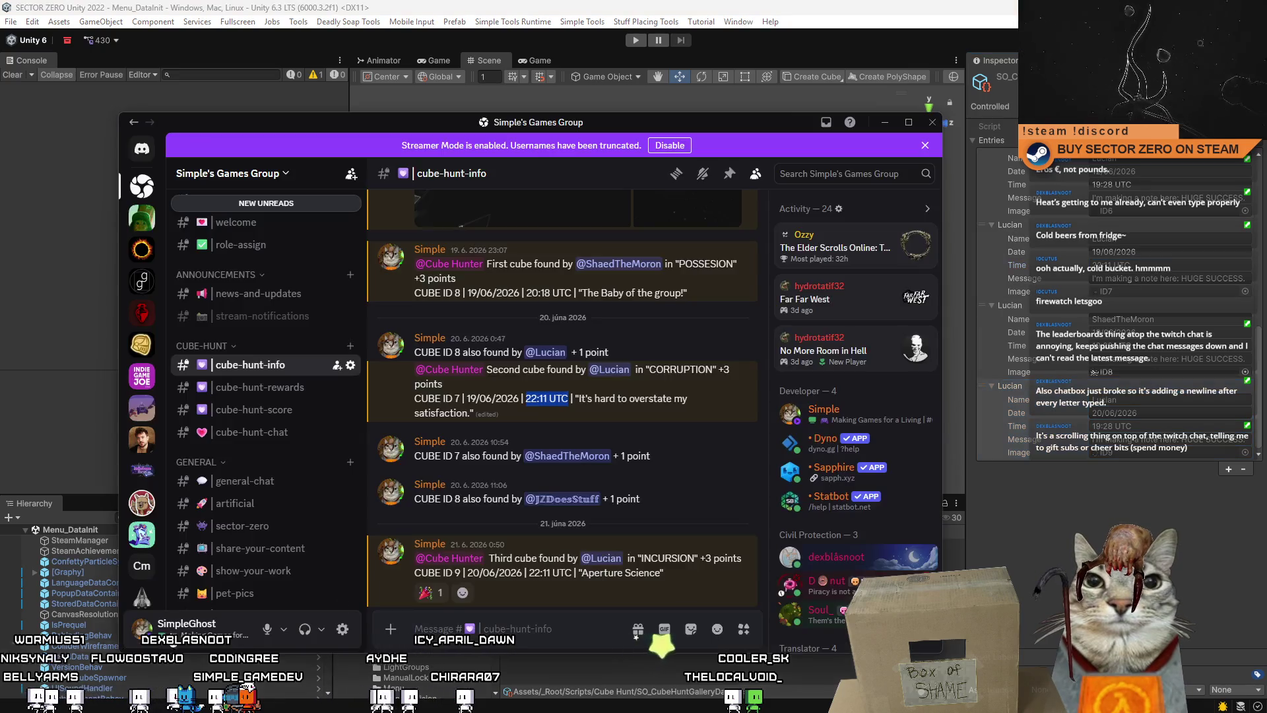
drag(526, 293, 571, 292)
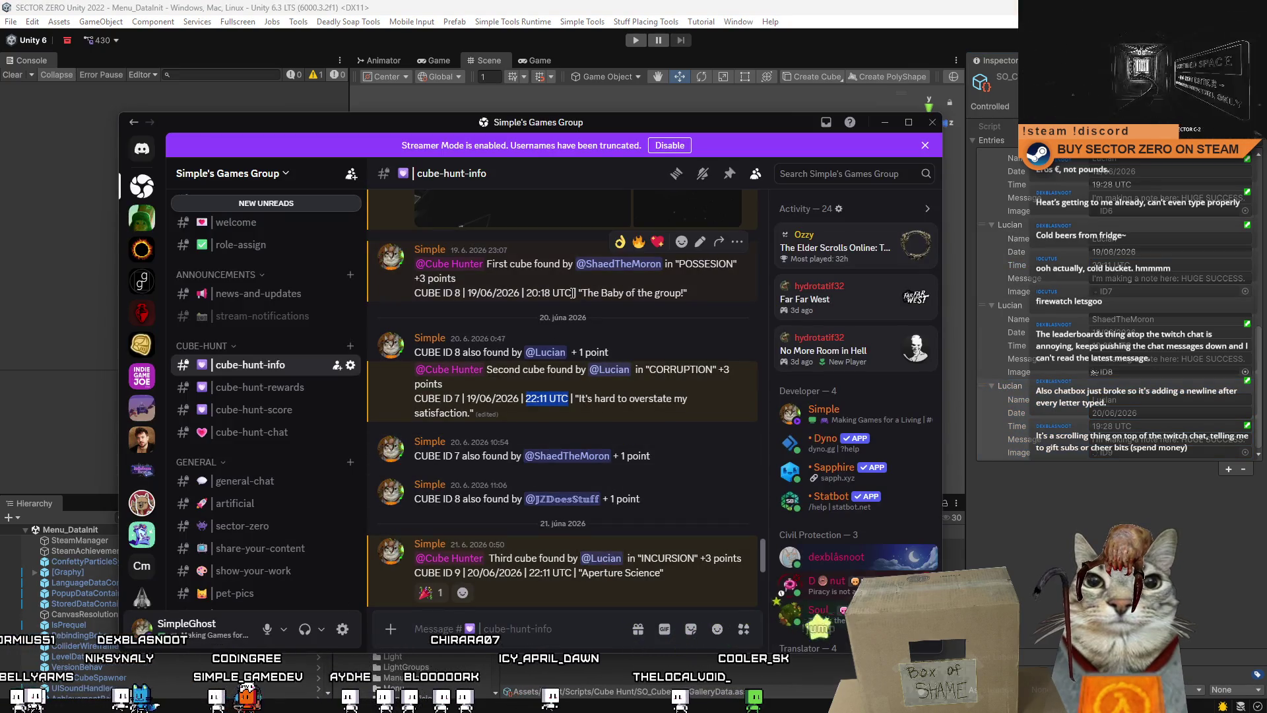
click(1166, 345)
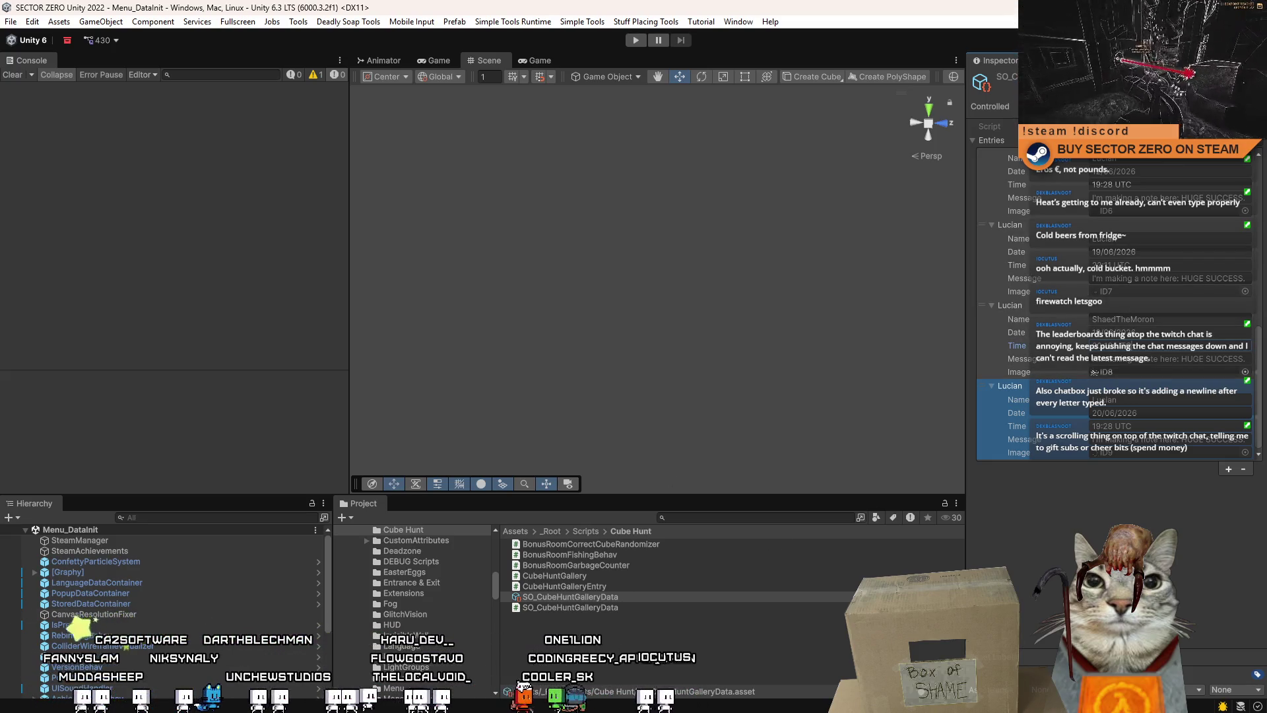
key(alt+Tab)
scroll(541, 560, down, 3)
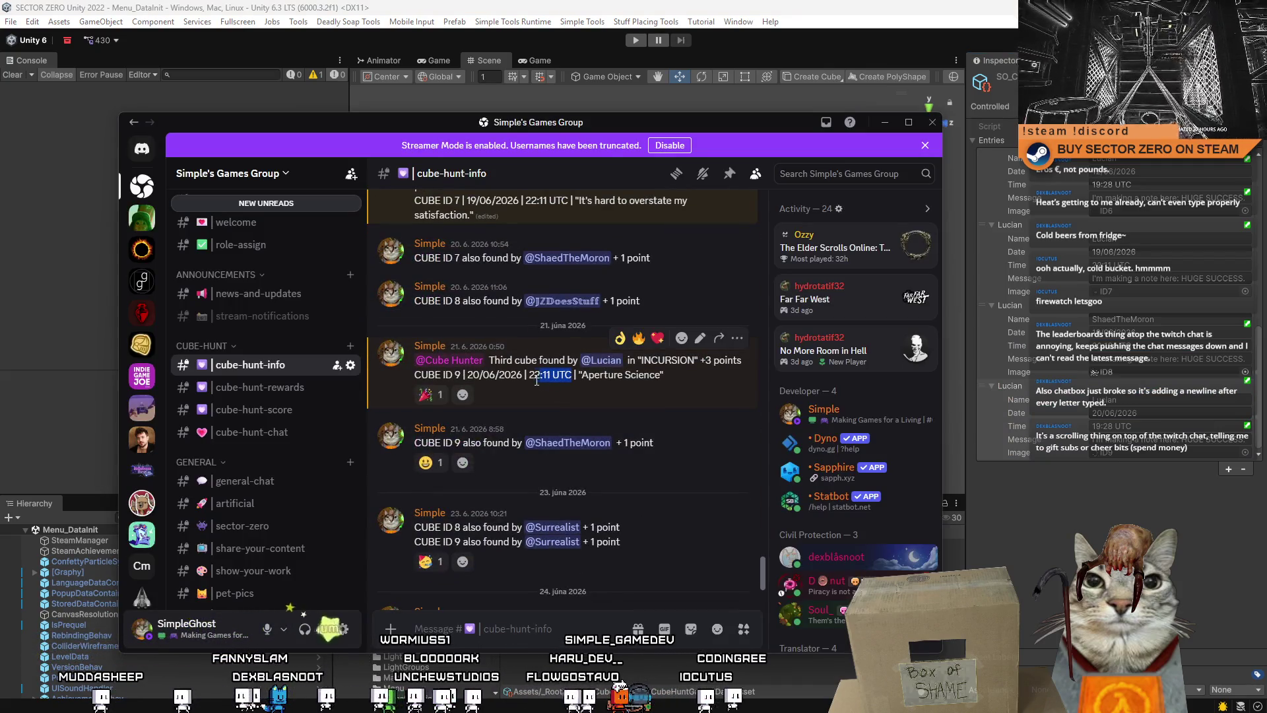
click(1148, 424)
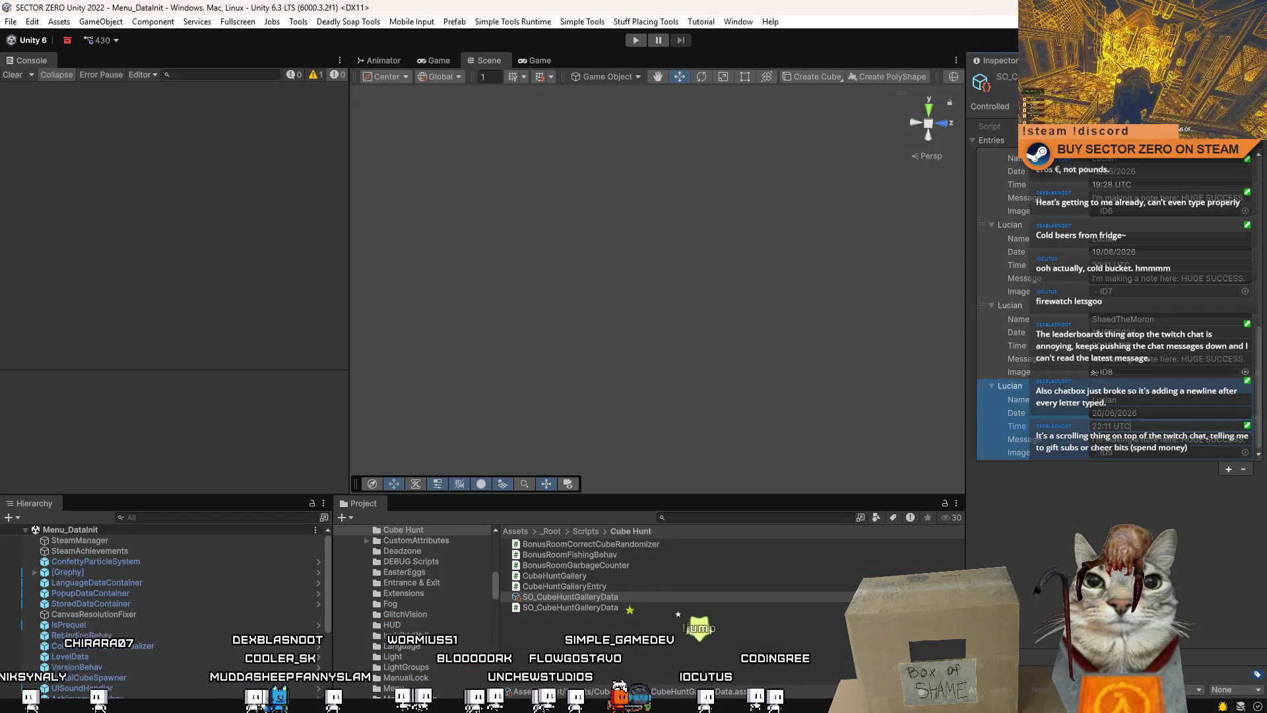
Paste the 'Aperture Science' quote from the CUBE ID 9 post into the last entry's Message
key(alt+Tab)
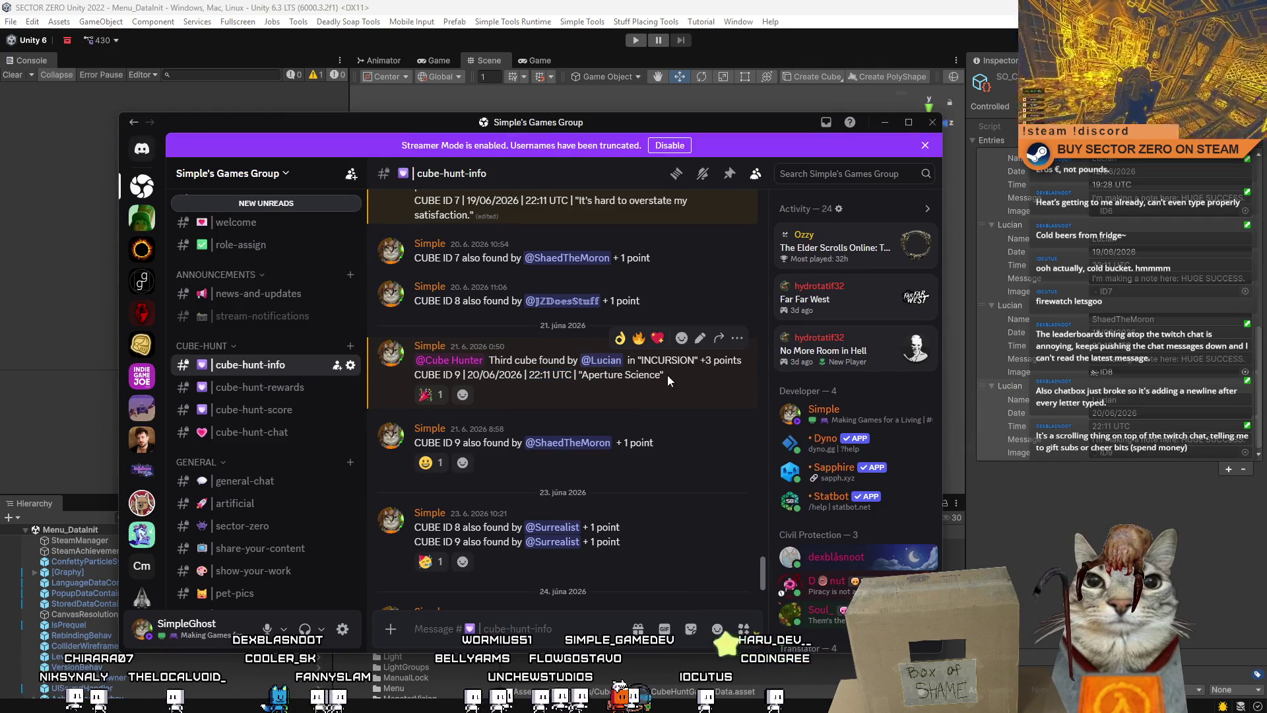
drag(664, 375, 577, 376)
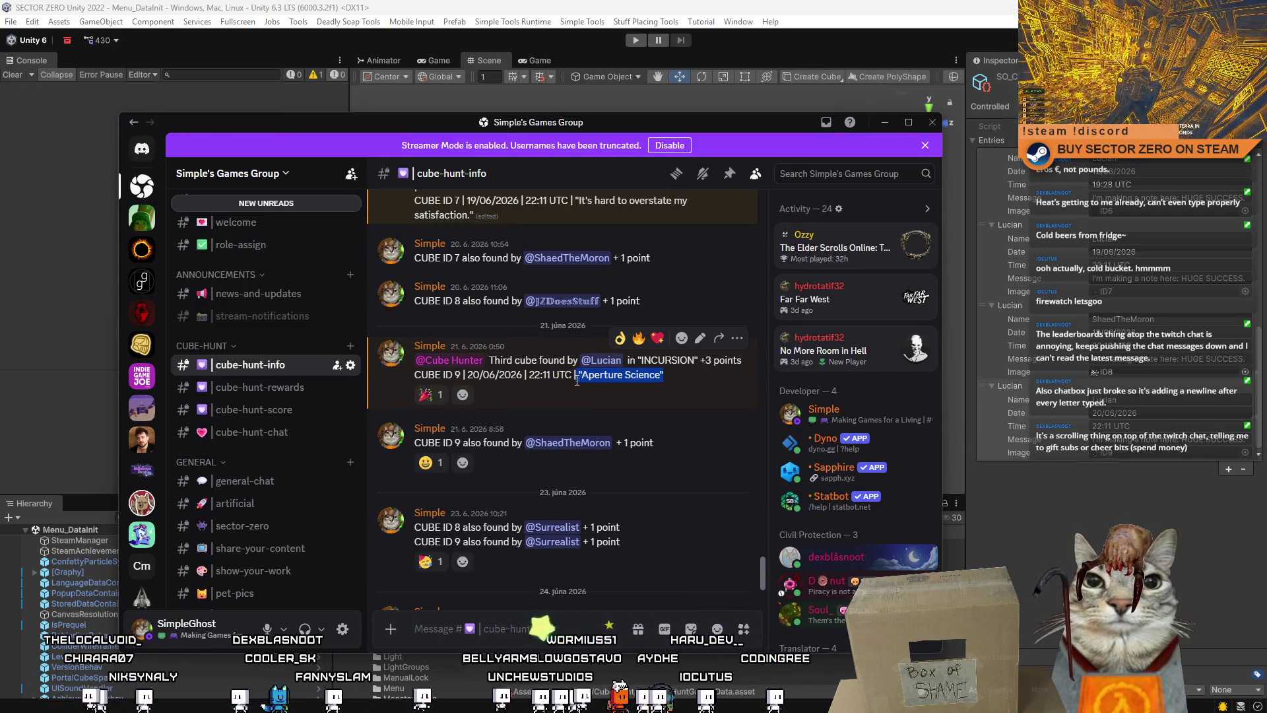
key(alt+Tab)
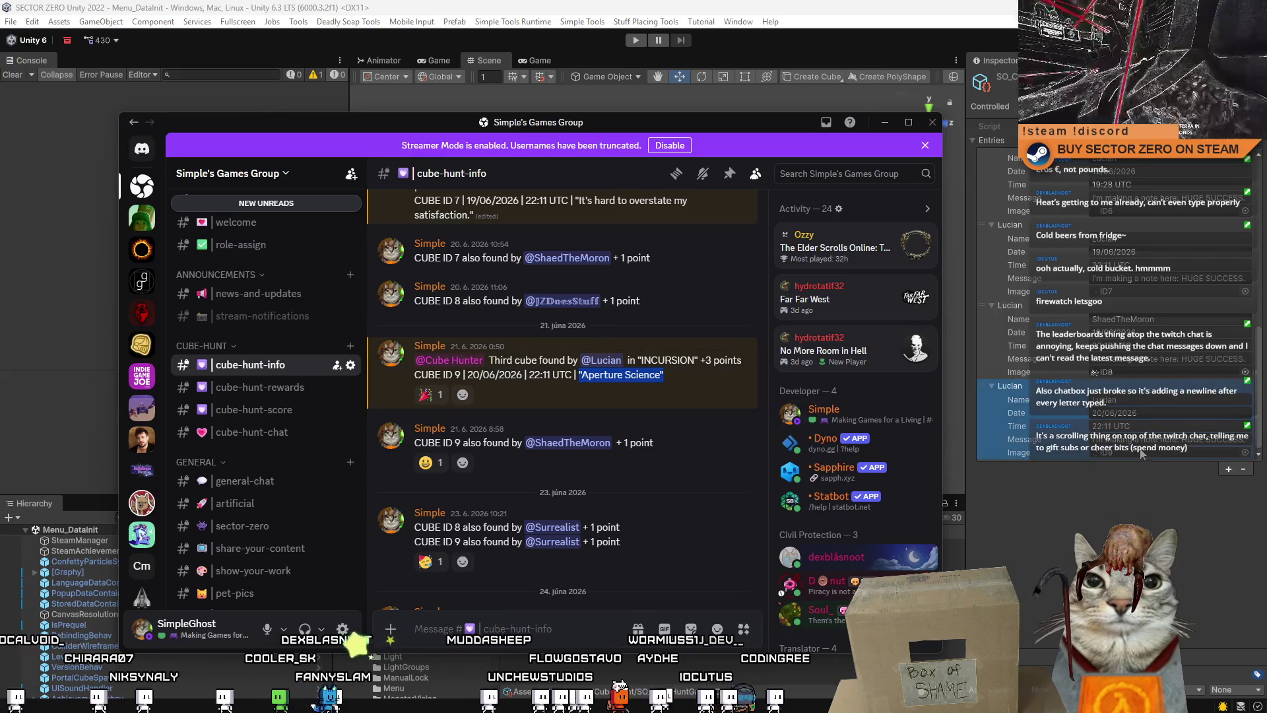
key(ctrl+v)
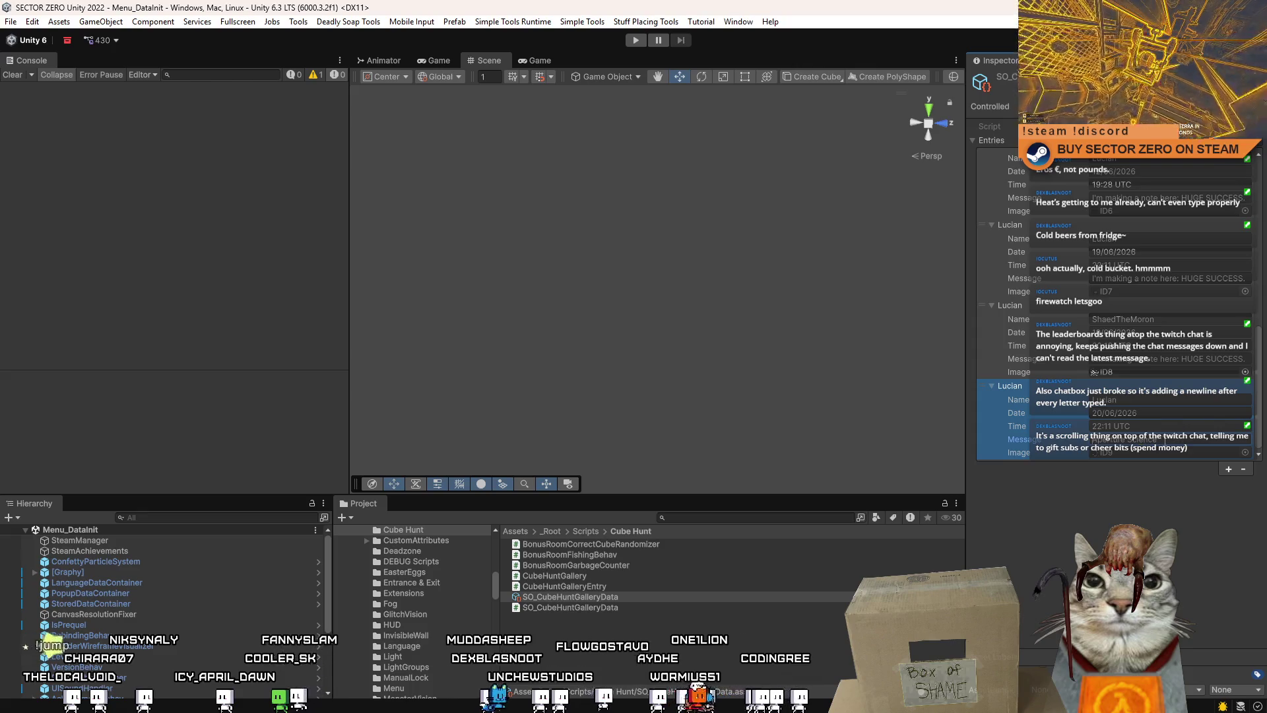
key(Return)
key(alt+Tab)
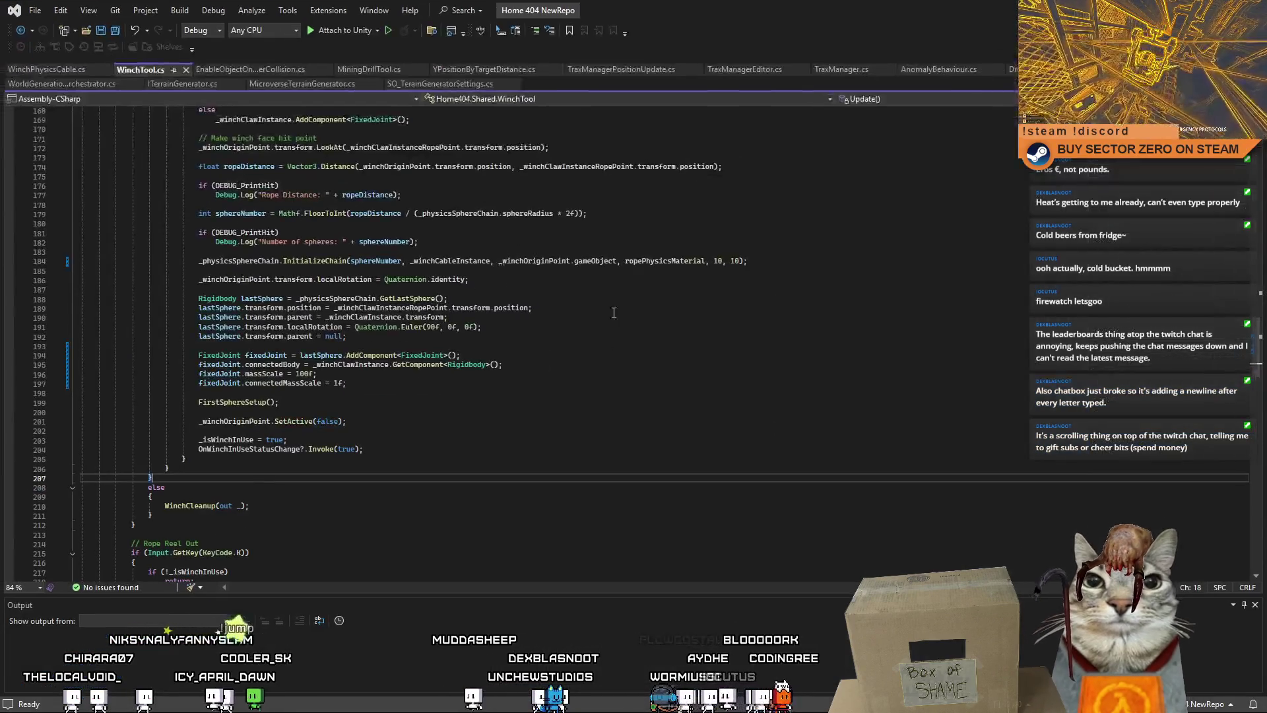
Set the ID7 entry's message to "It's hard to overstate my satisfaction." copied from Discord
key(alt+Tab)
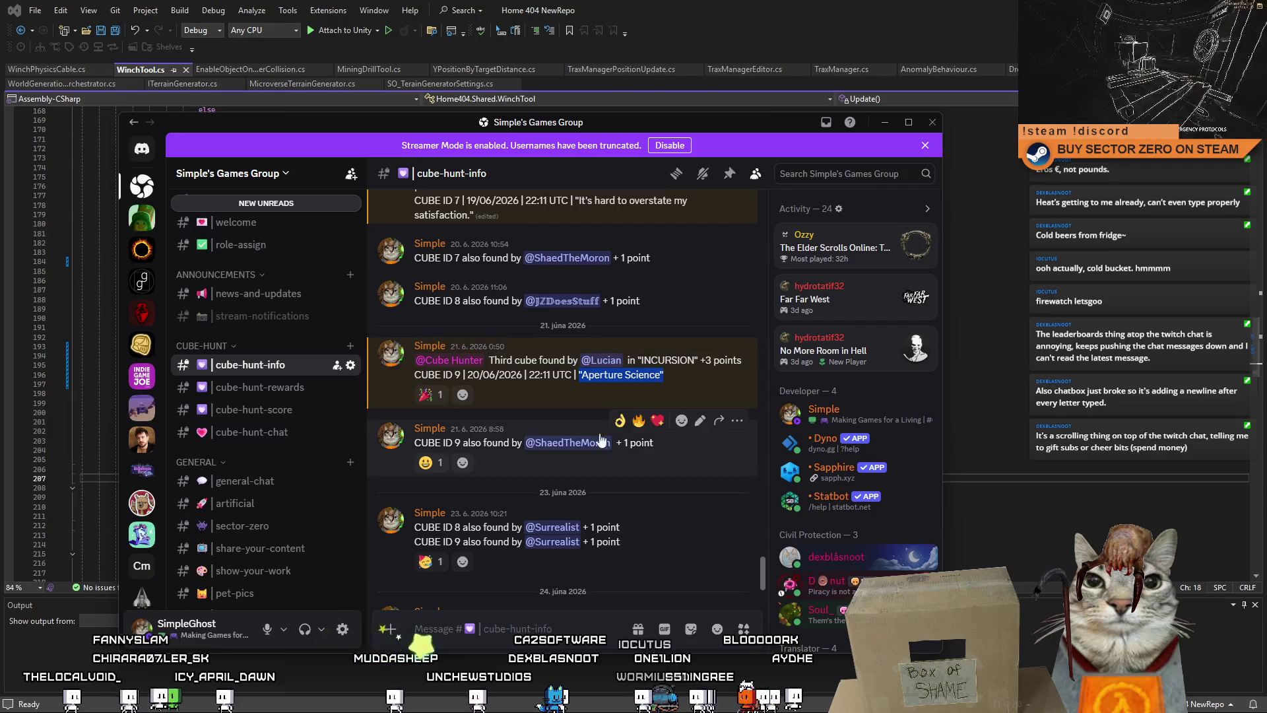
scroll(629, 405, up, 3)
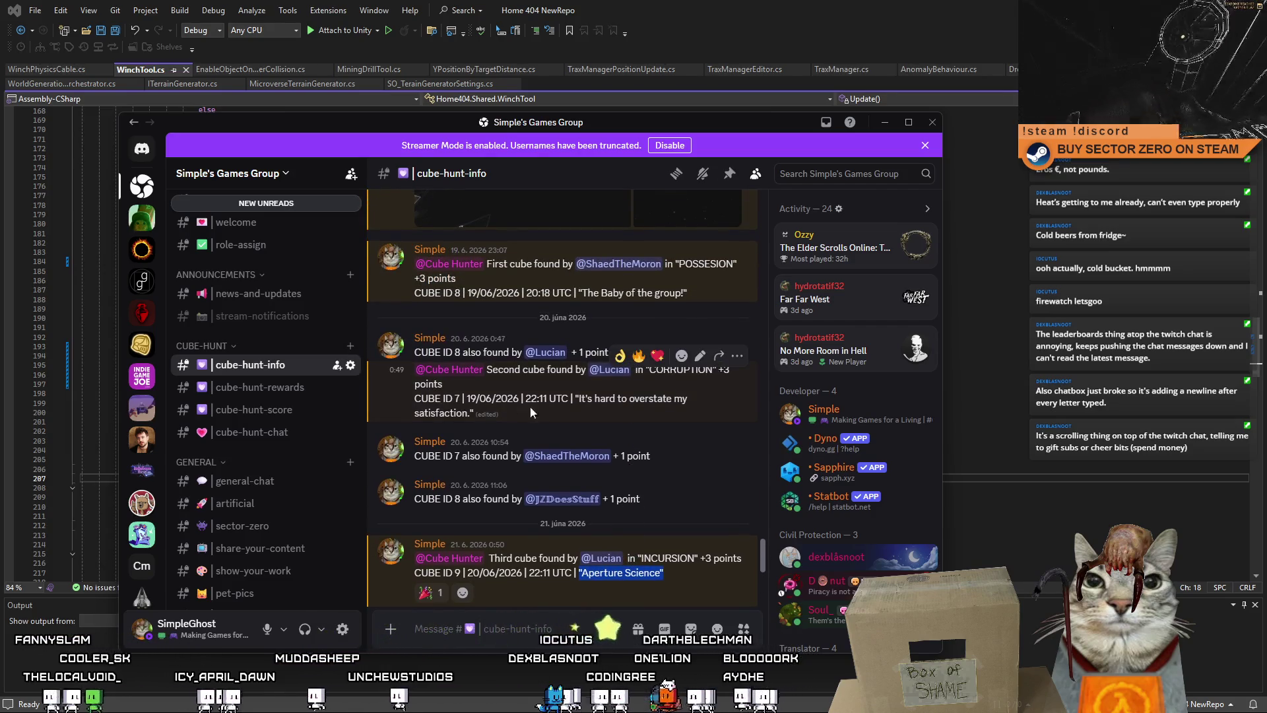
drag(577, 399, 472, 416)
key(ctrl+c)
click(578, 399)
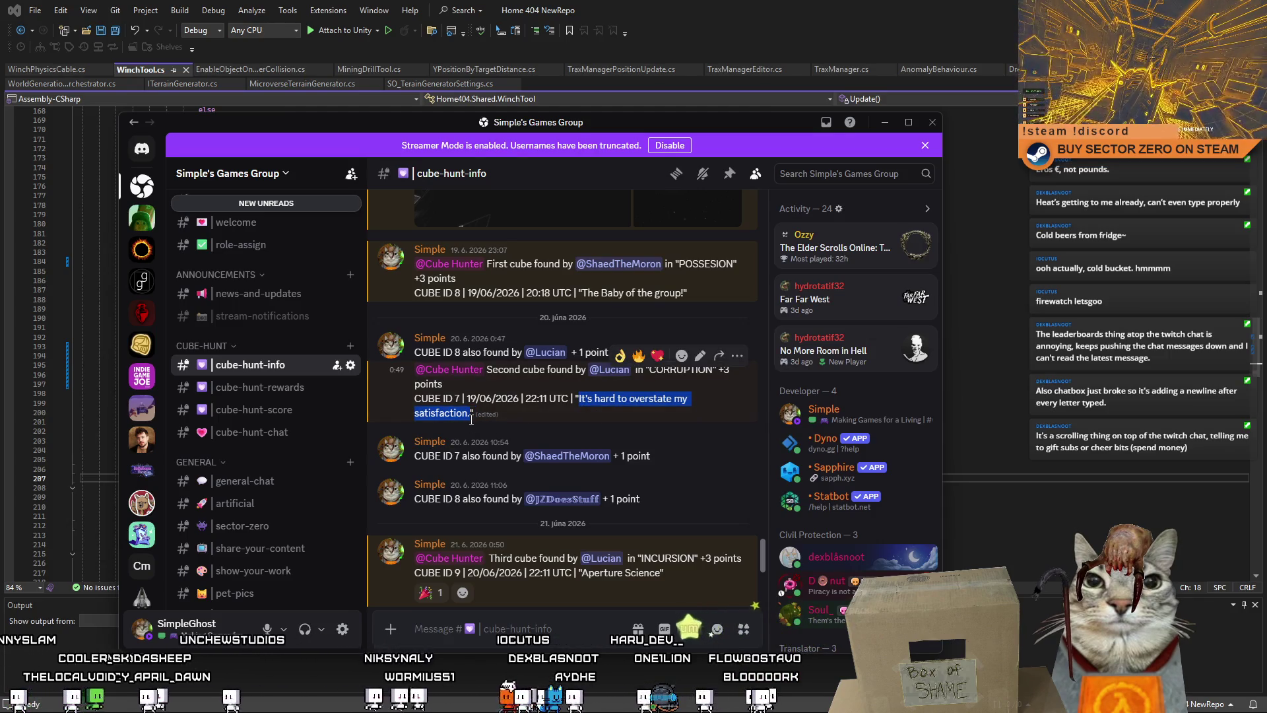
click(886, 122)
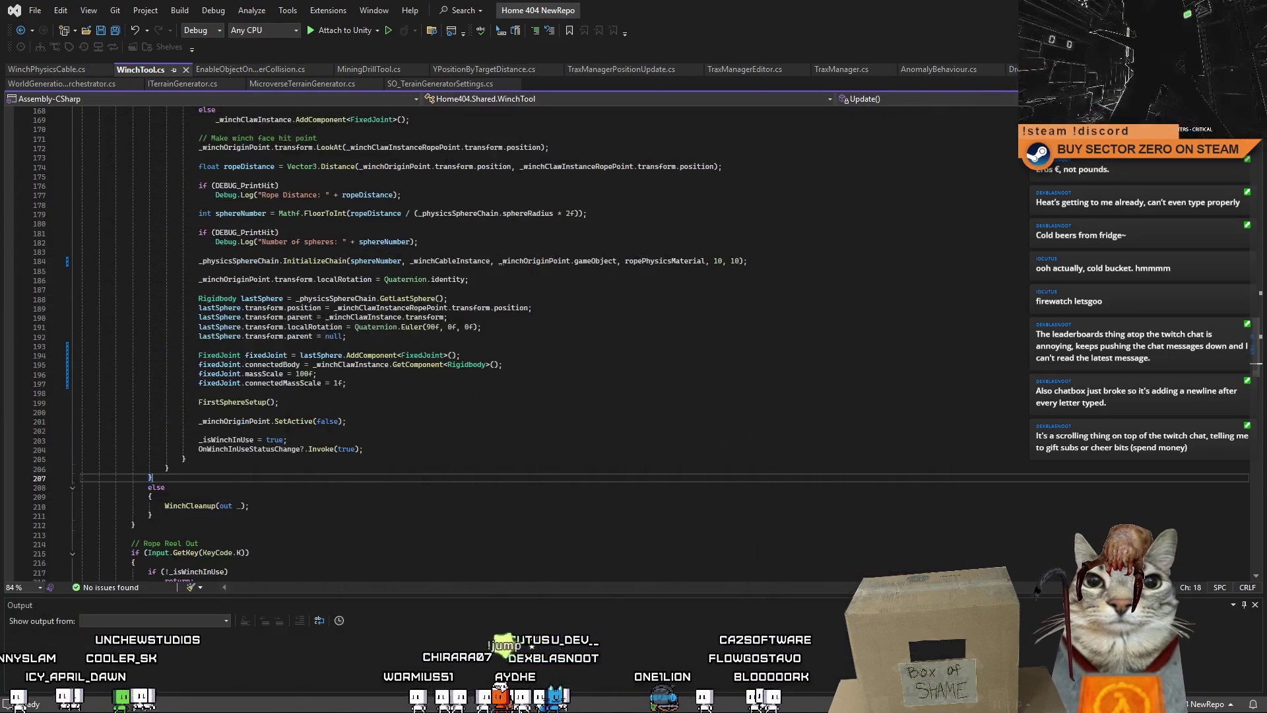
key(alt+Tab)
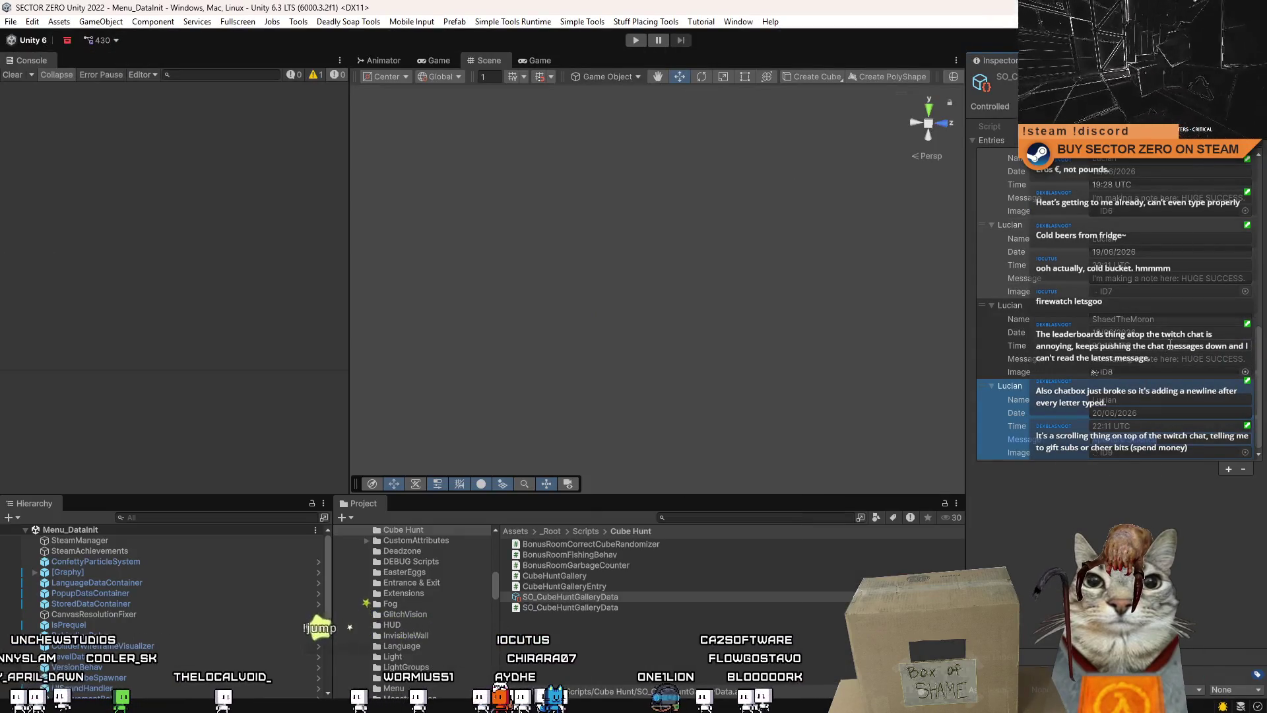
click(1160, 371)
click(1169, 278)
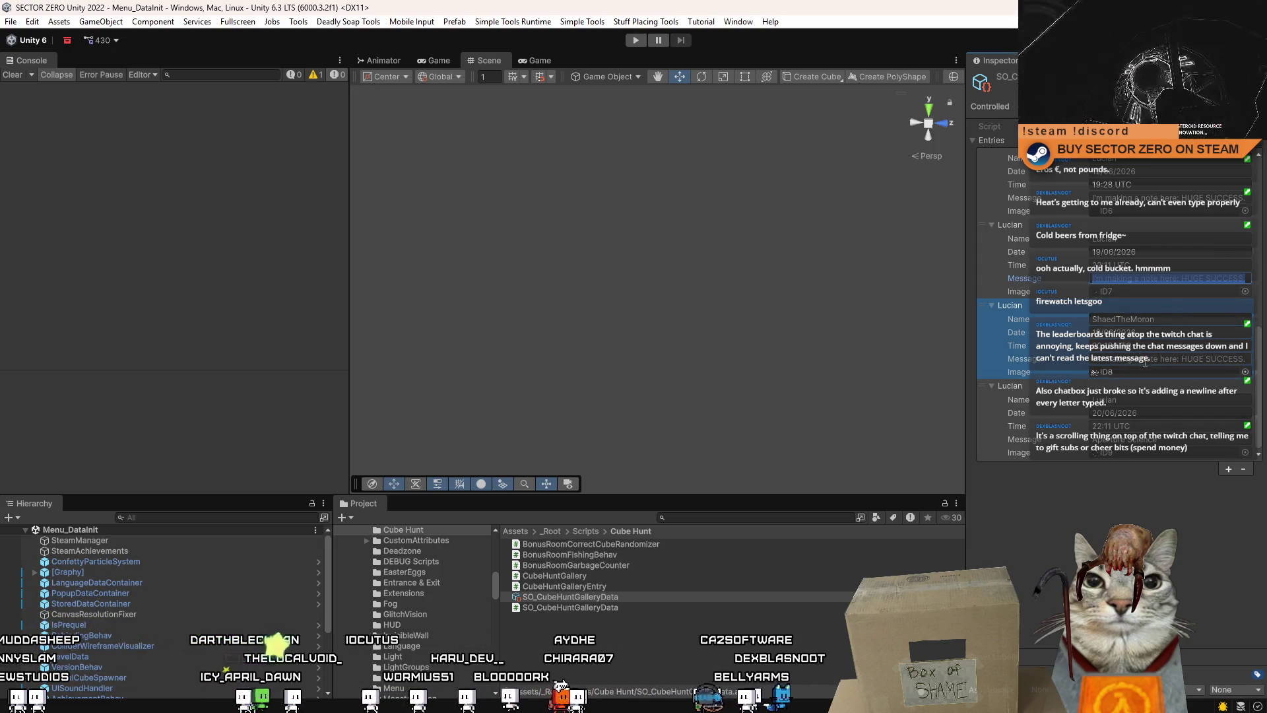
key(ctrl+v)
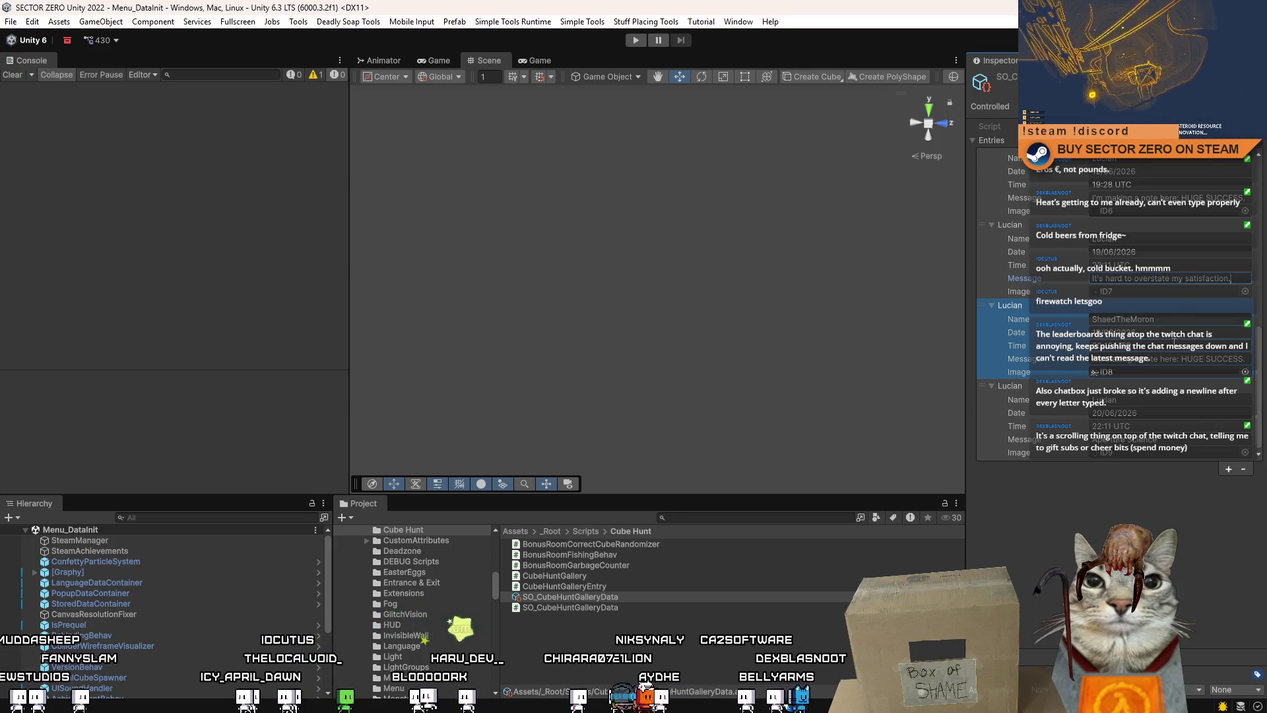
Set the ID8 entry's message to "The Baby of the group!" from its Discord post
key(alt+Tab)
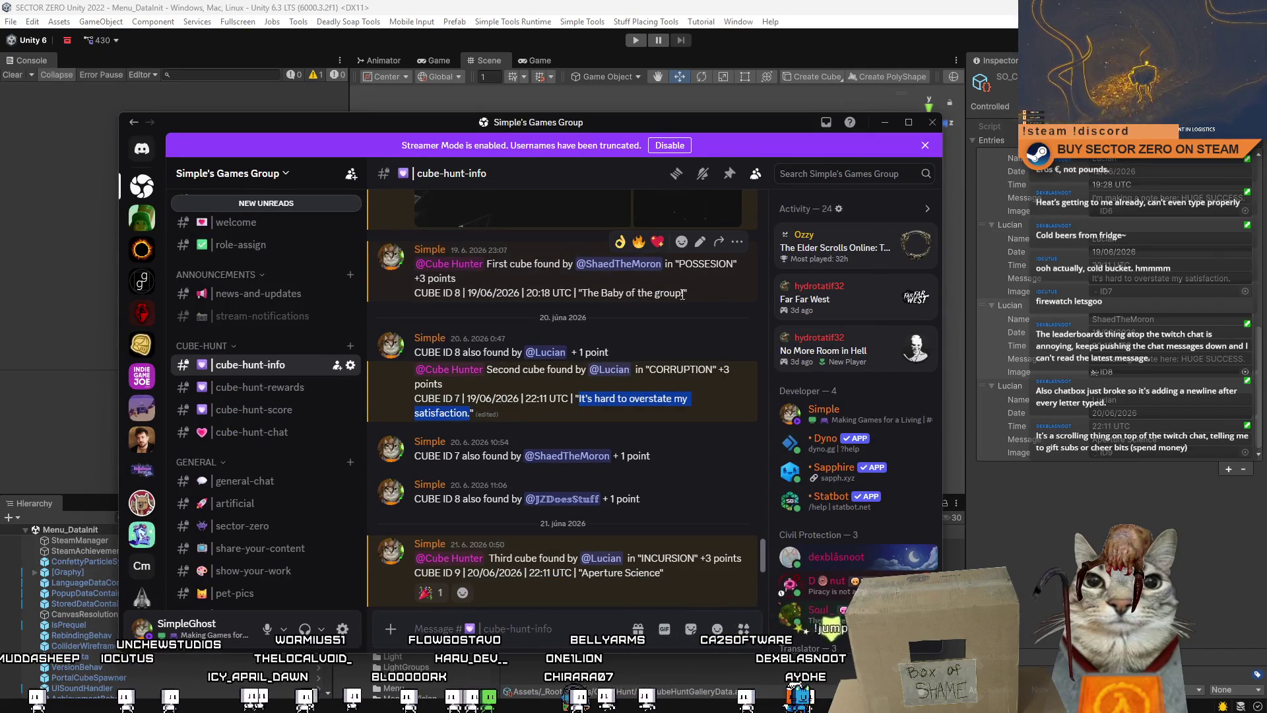
drag(685, 294, 643, 297)
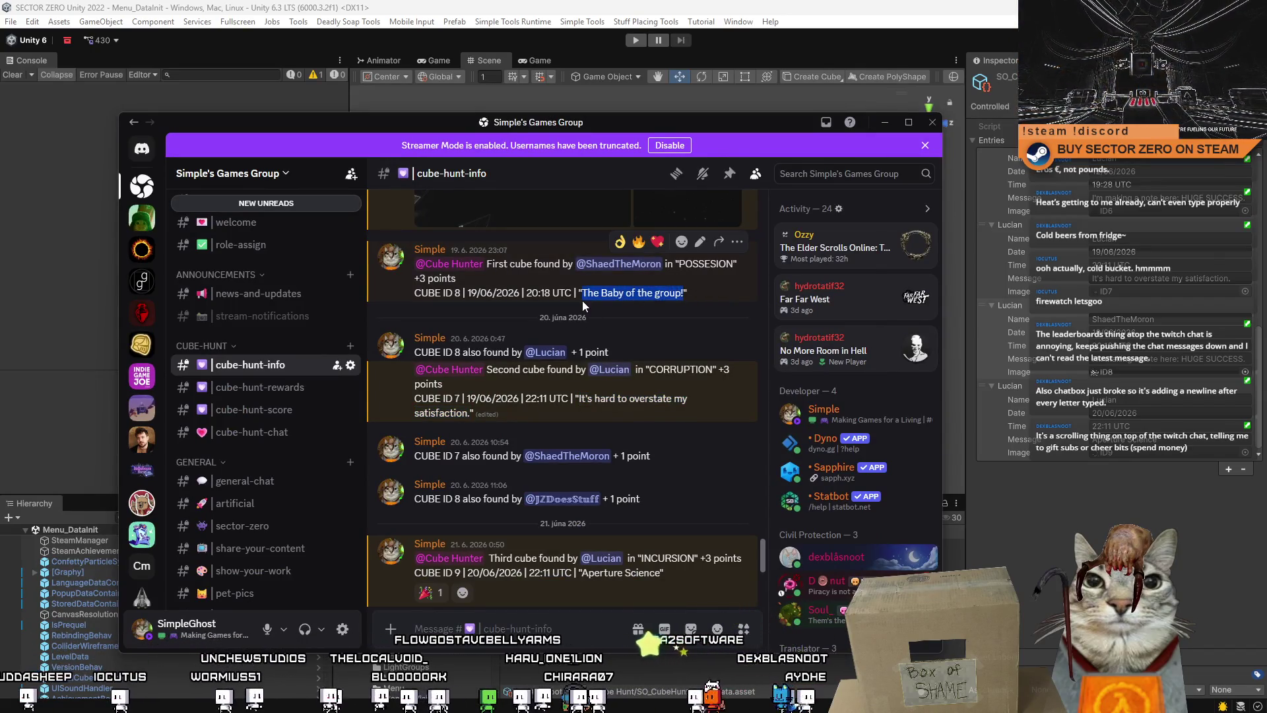
click(1149, 360)
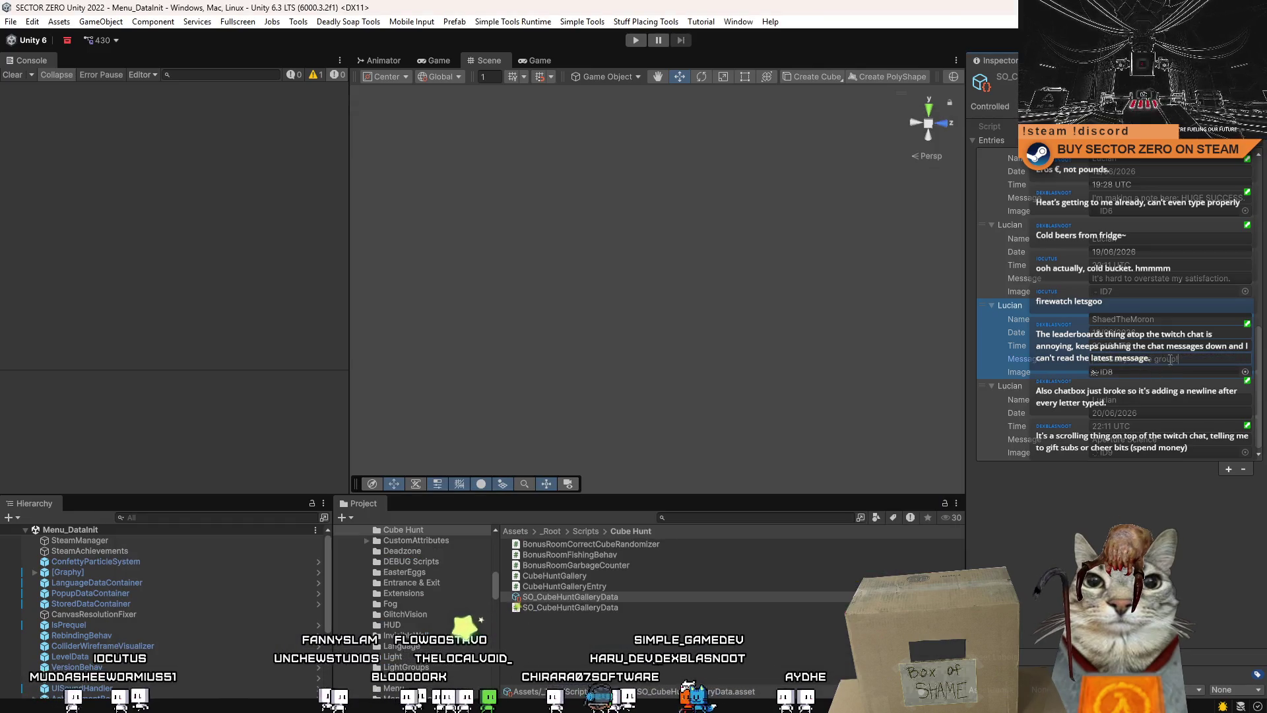
key(Return)
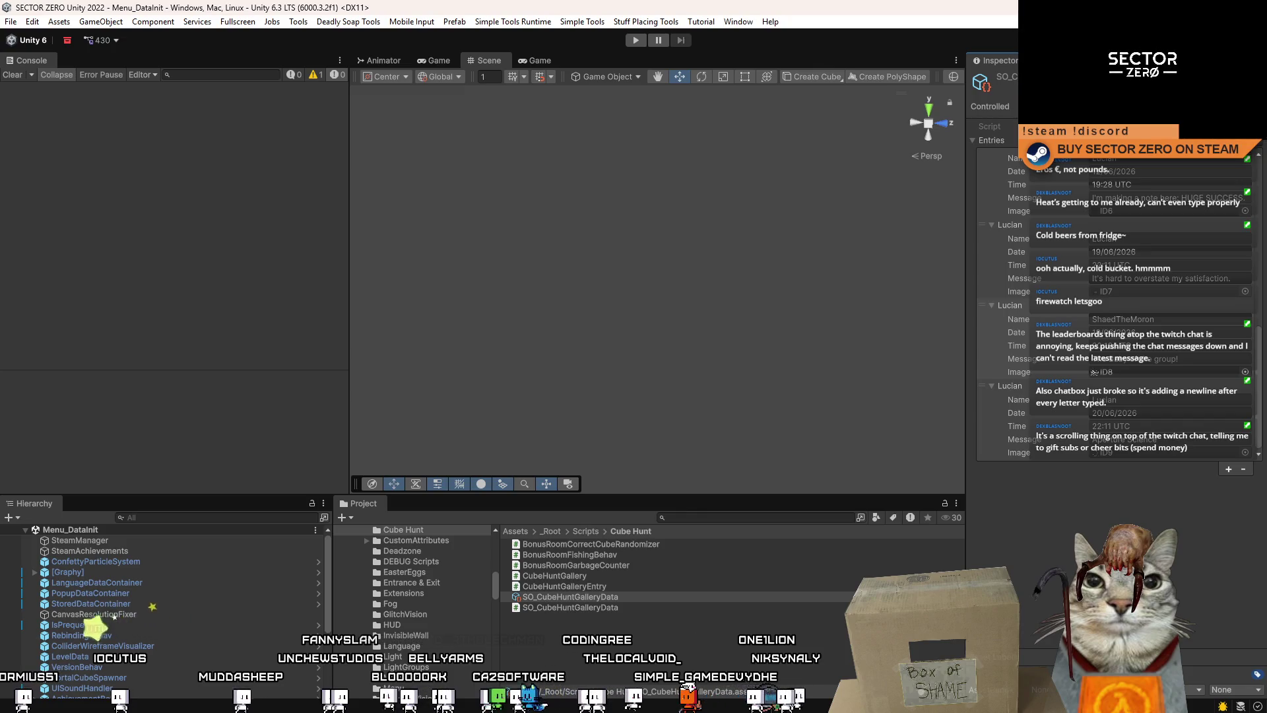
click(669, 649)
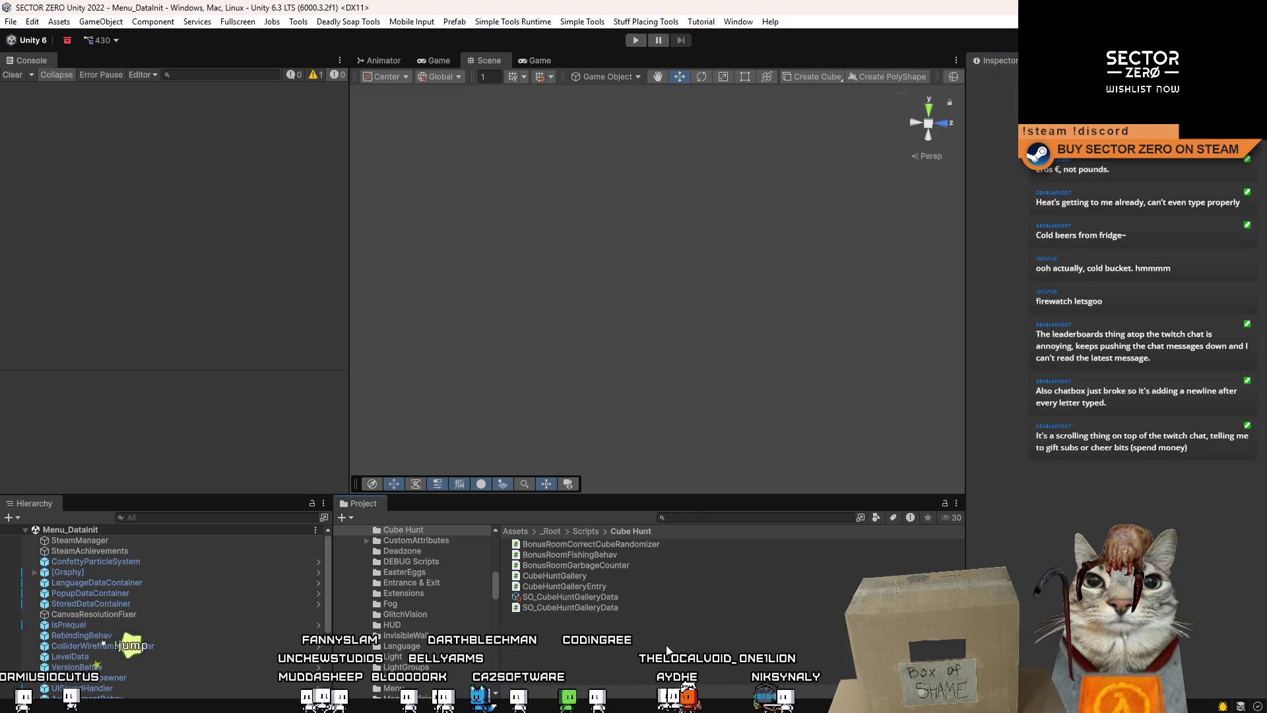
Save the current scene and the whole project via the File menu
click(11, 21)
click(29, 86)
click(11, 21)
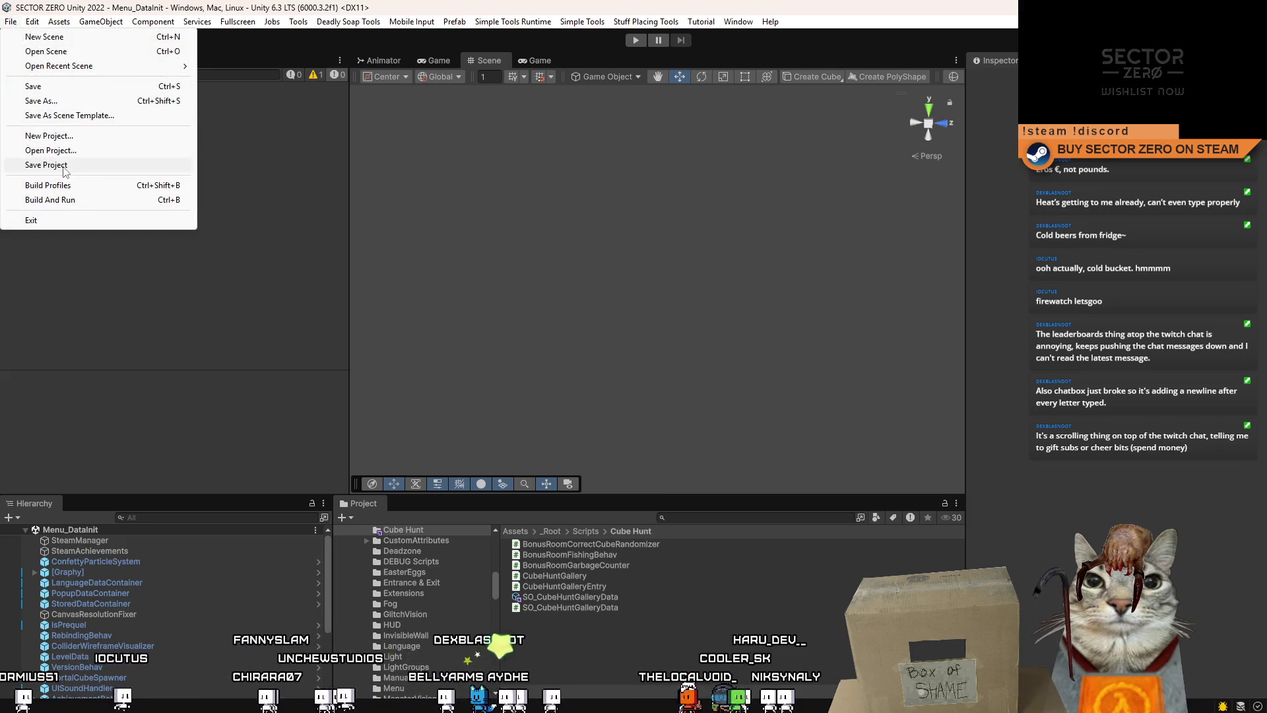
click(29, 165)
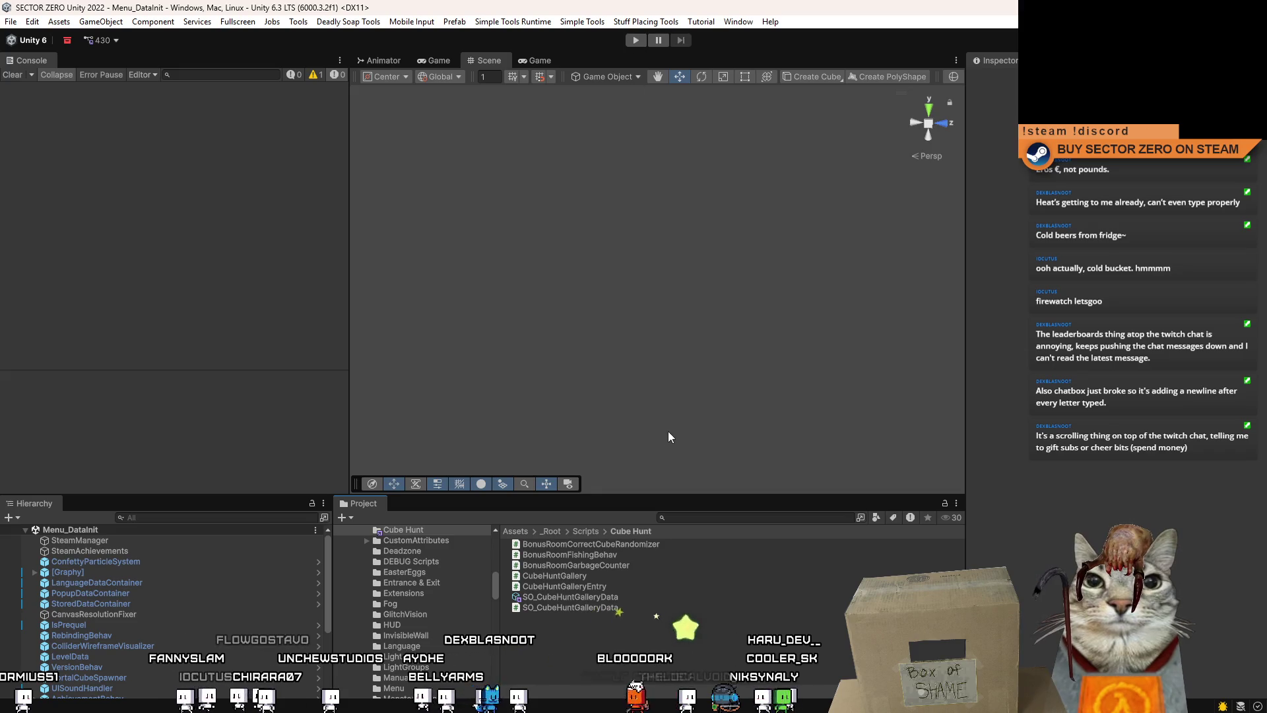
Search 't:scene 5', open Level Prequel 5 and orbit to view the gallery sign
click(718, 523)
text(t:s)
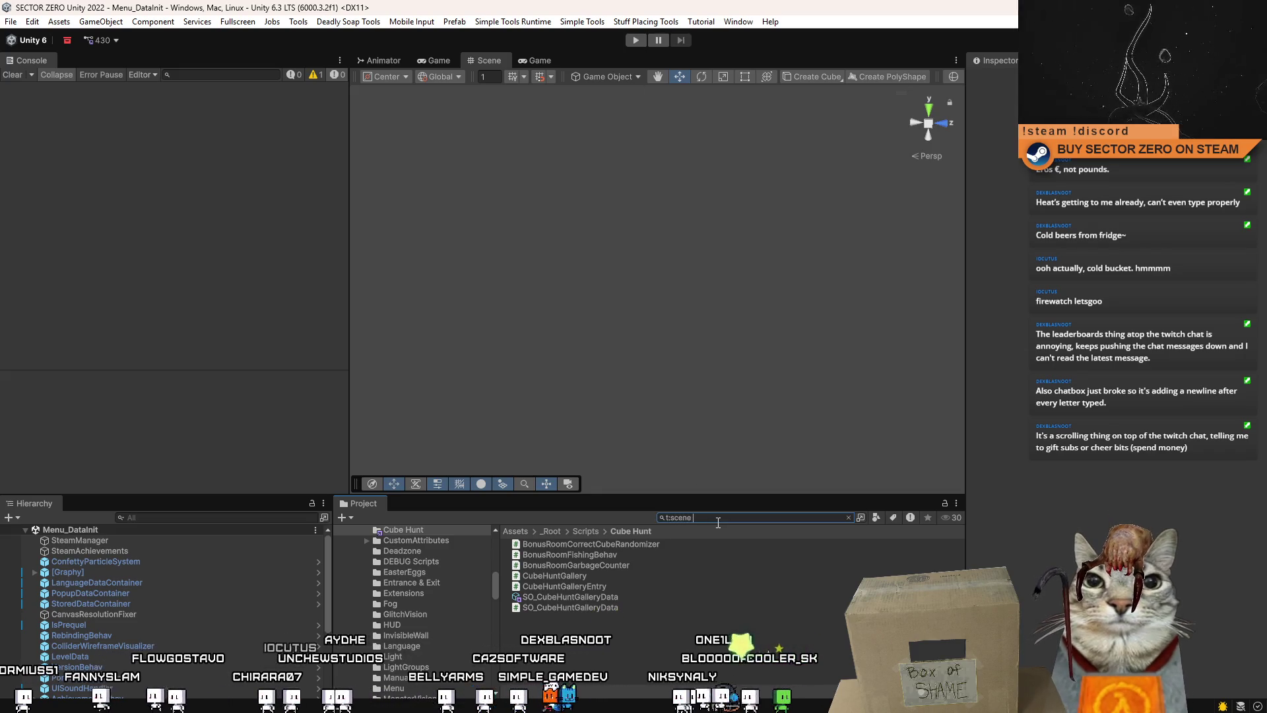
text(cene 5)
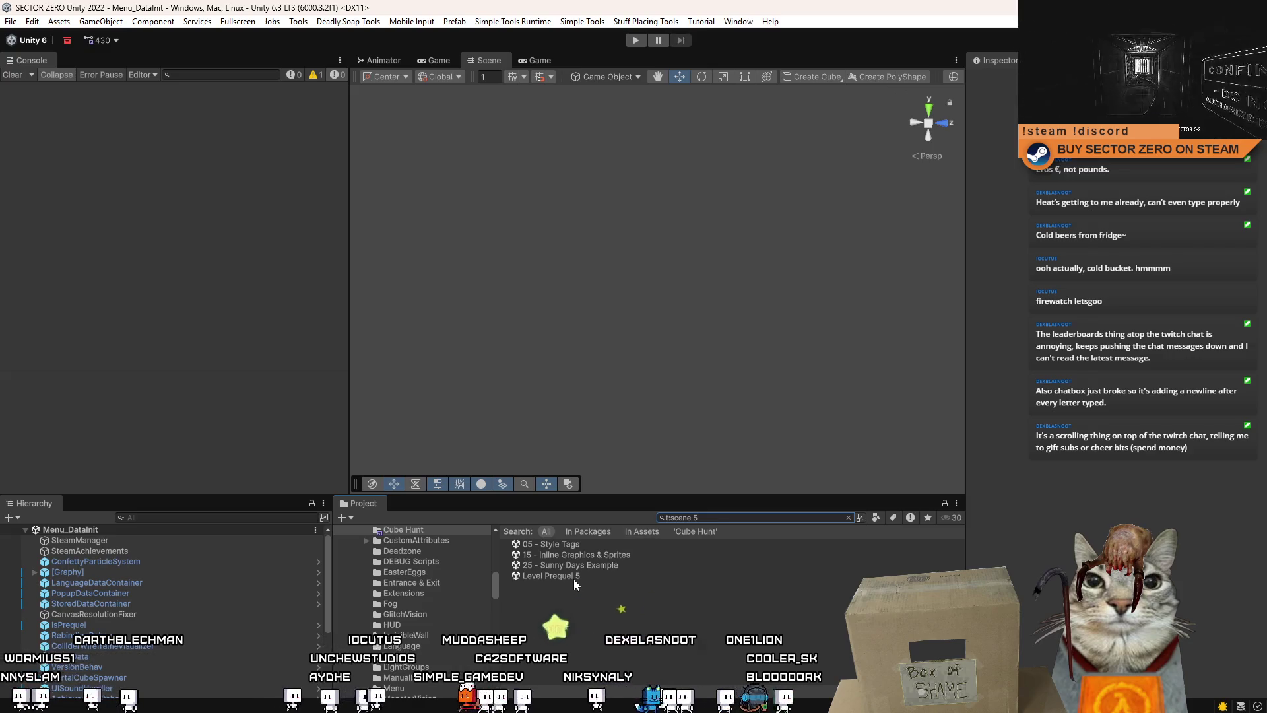
double_click(551, 576)
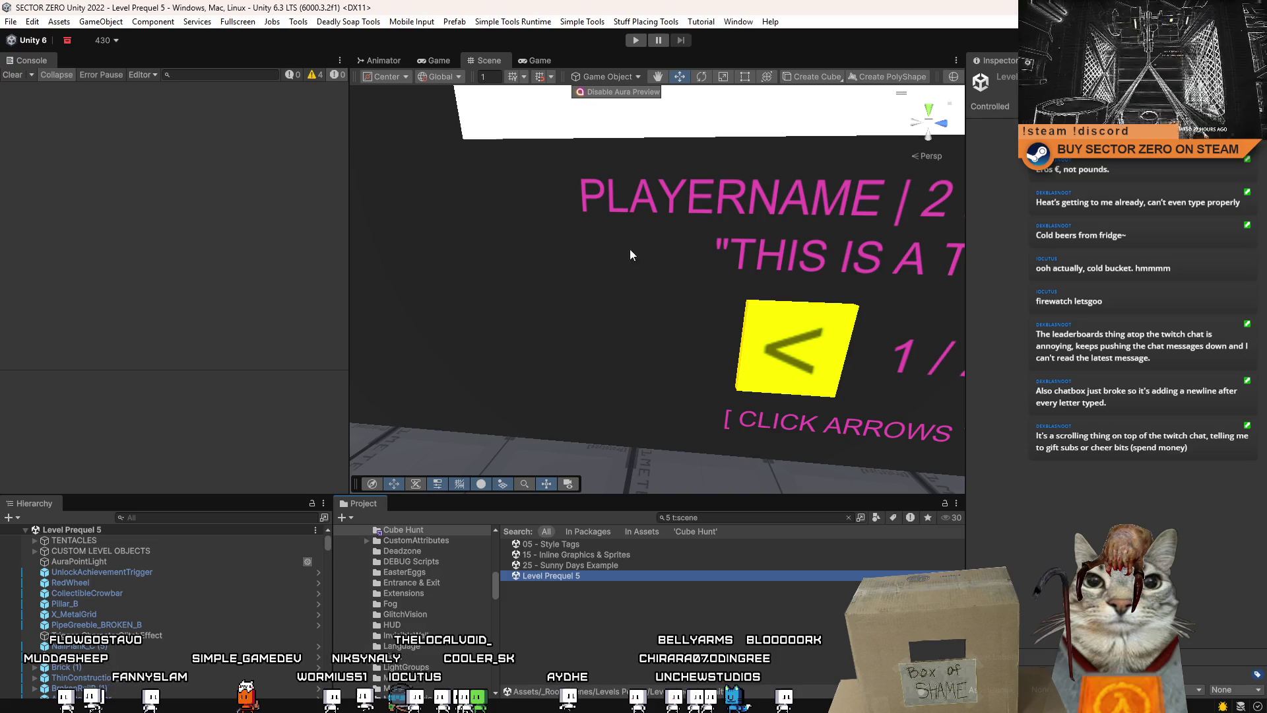
drag(637, 258, 670, 218)
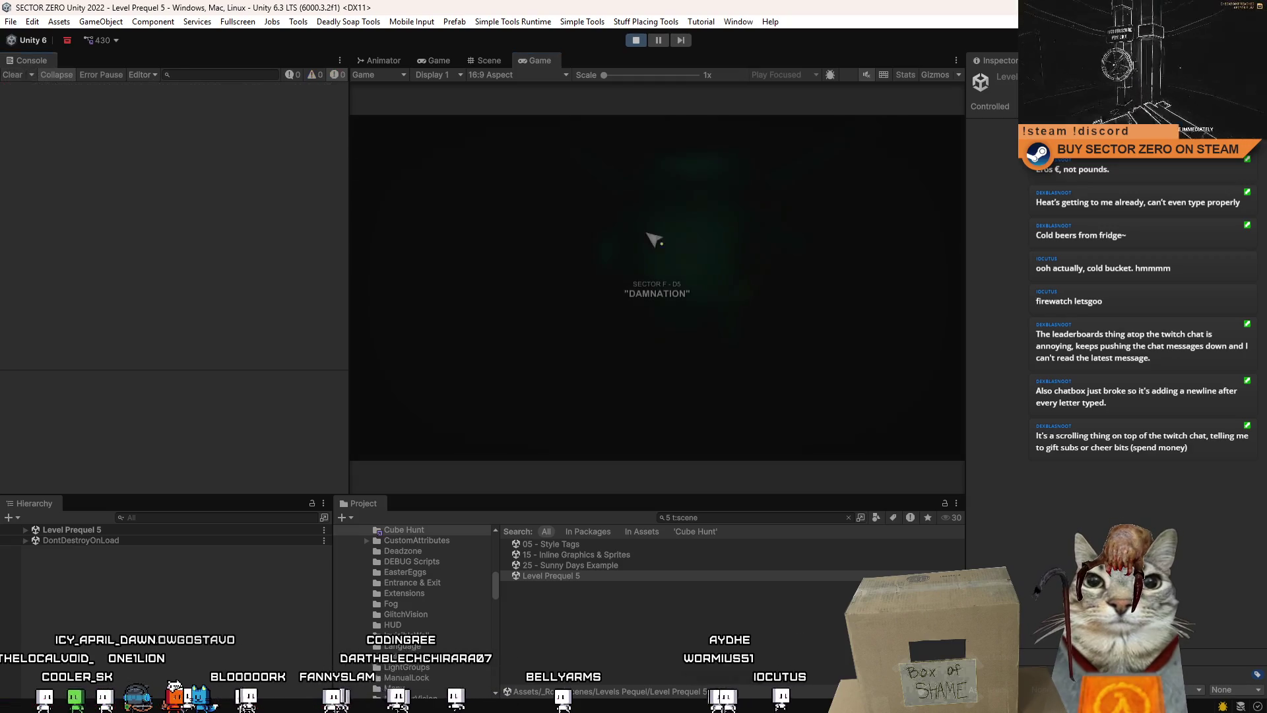
Maximize the Game view and run destroy_object in the in-game developer console
double_click(536, 61)
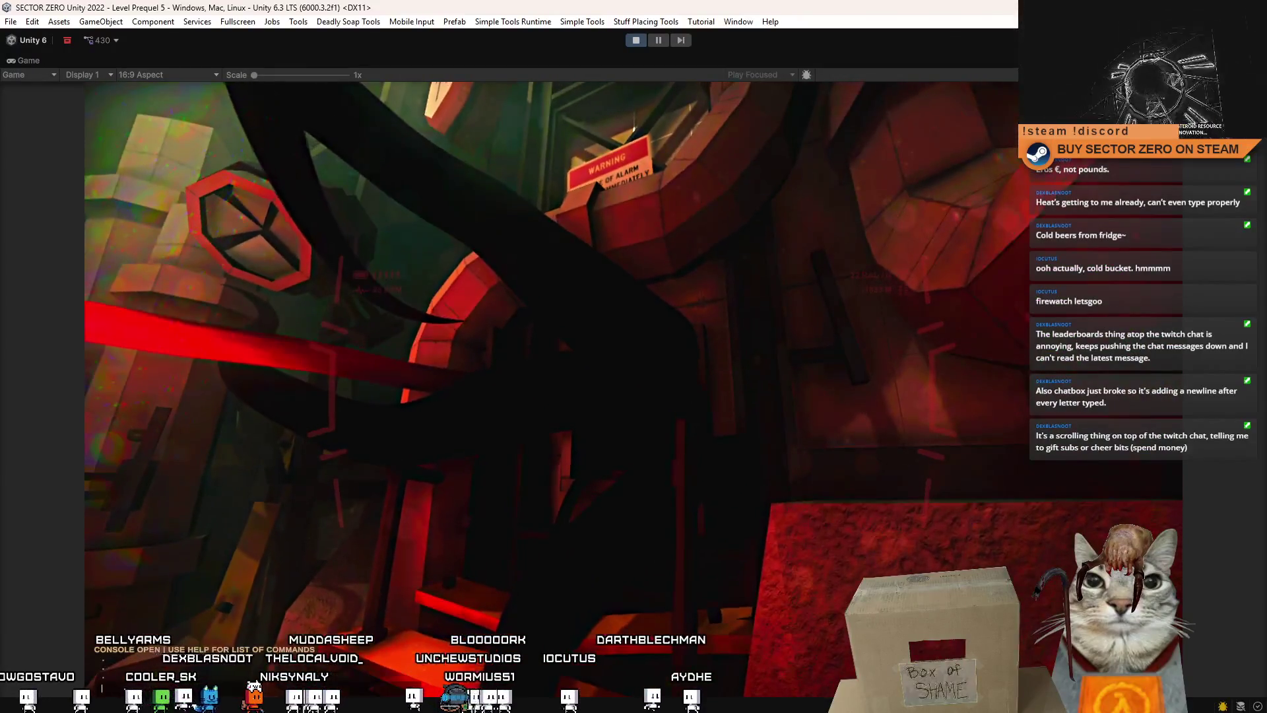
key(grave)
text(destroy_object)
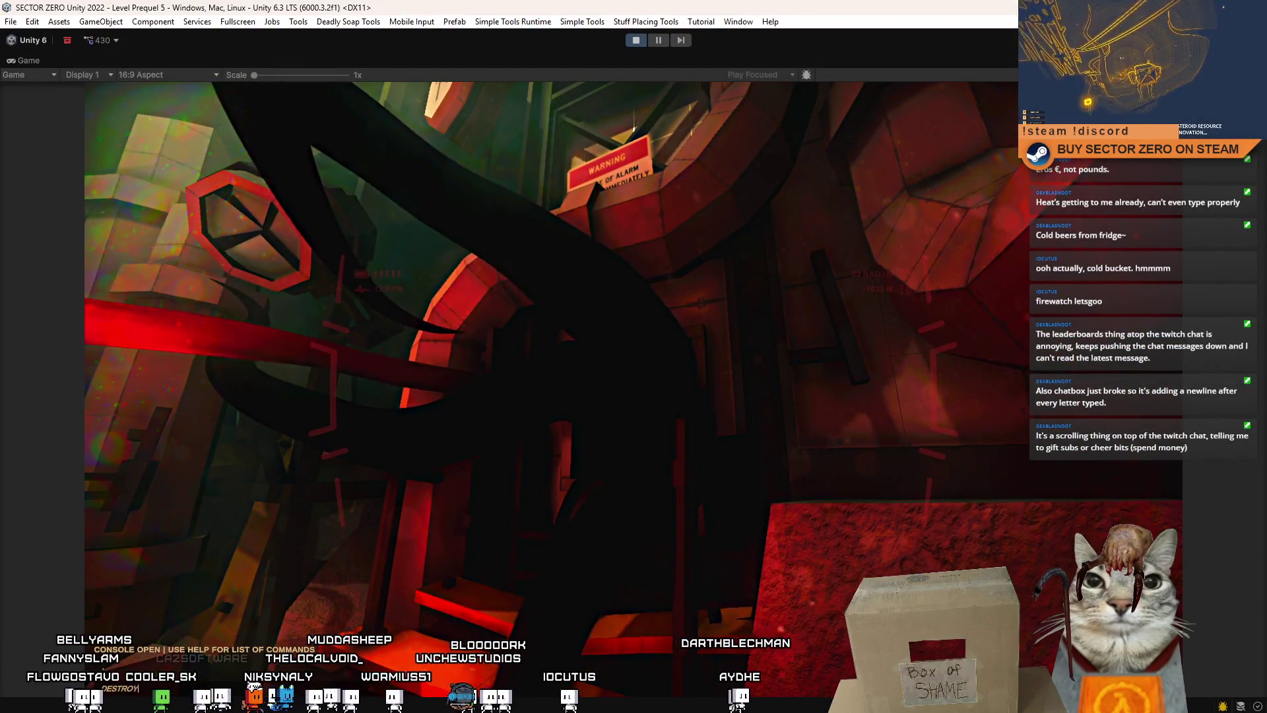
key(Return)
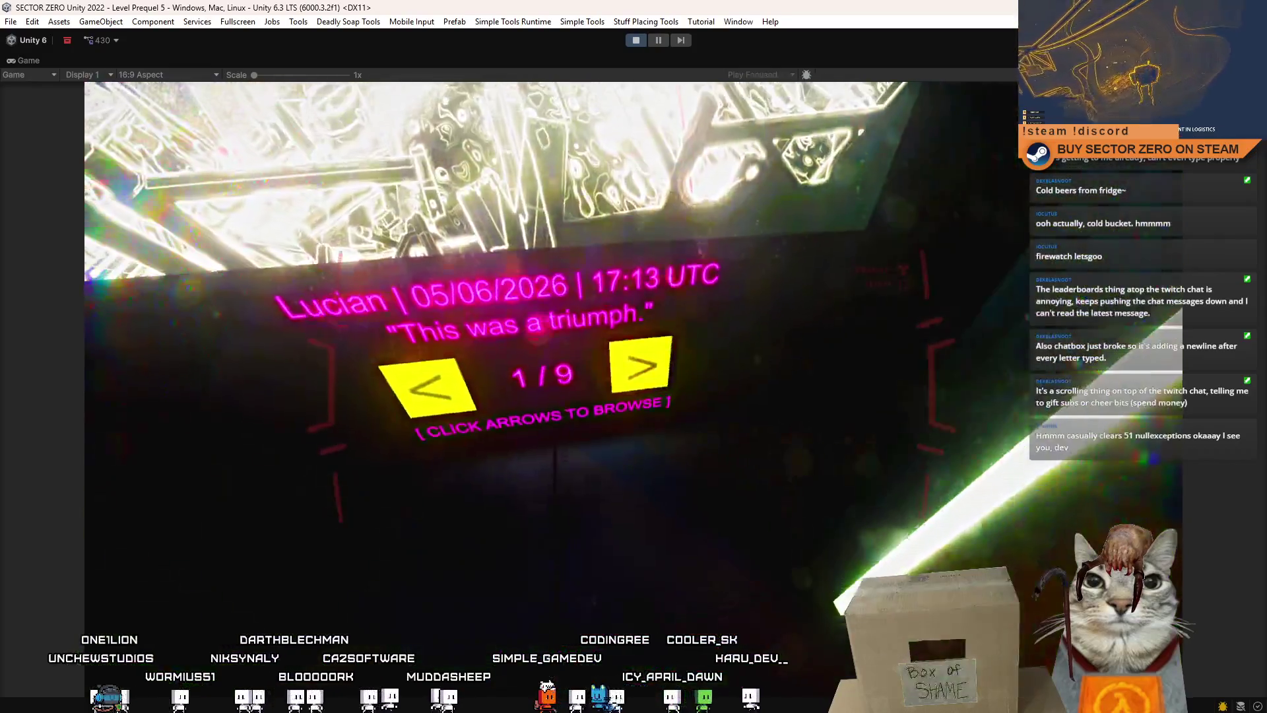
Browse the Cube Hunt gallery forward and back through its early entries
click(636, 461)
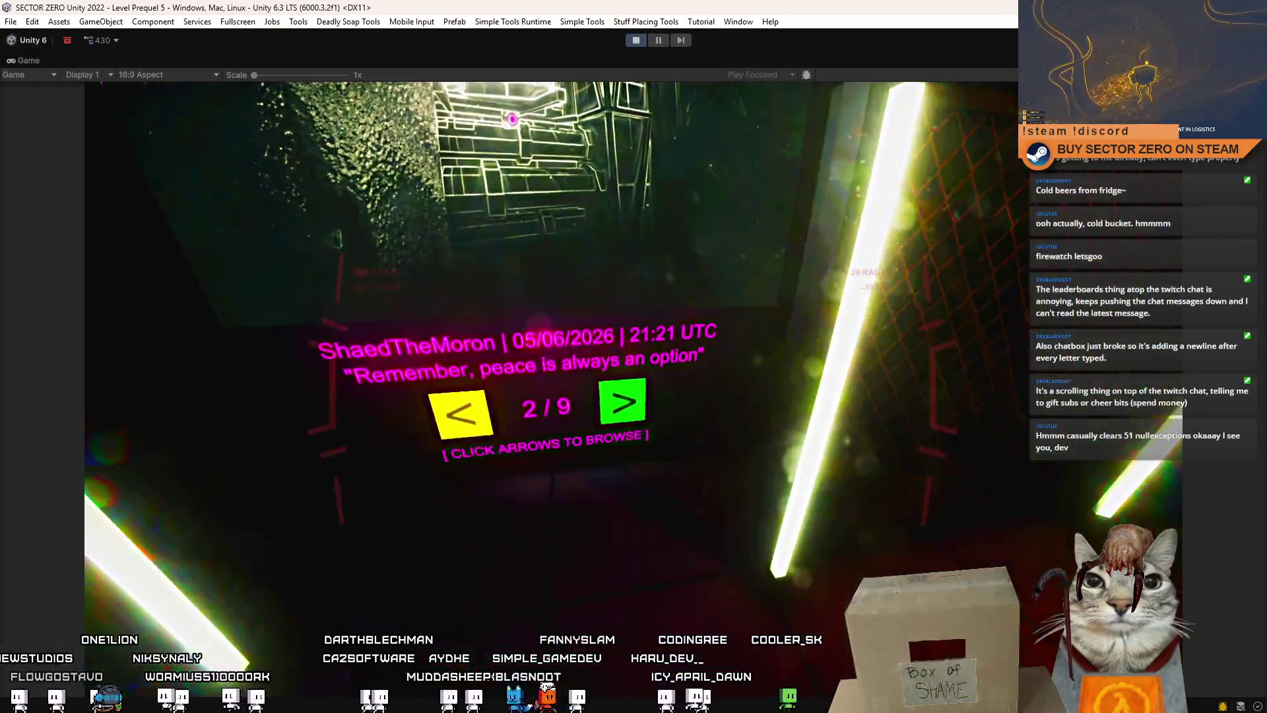
click(619, 393)
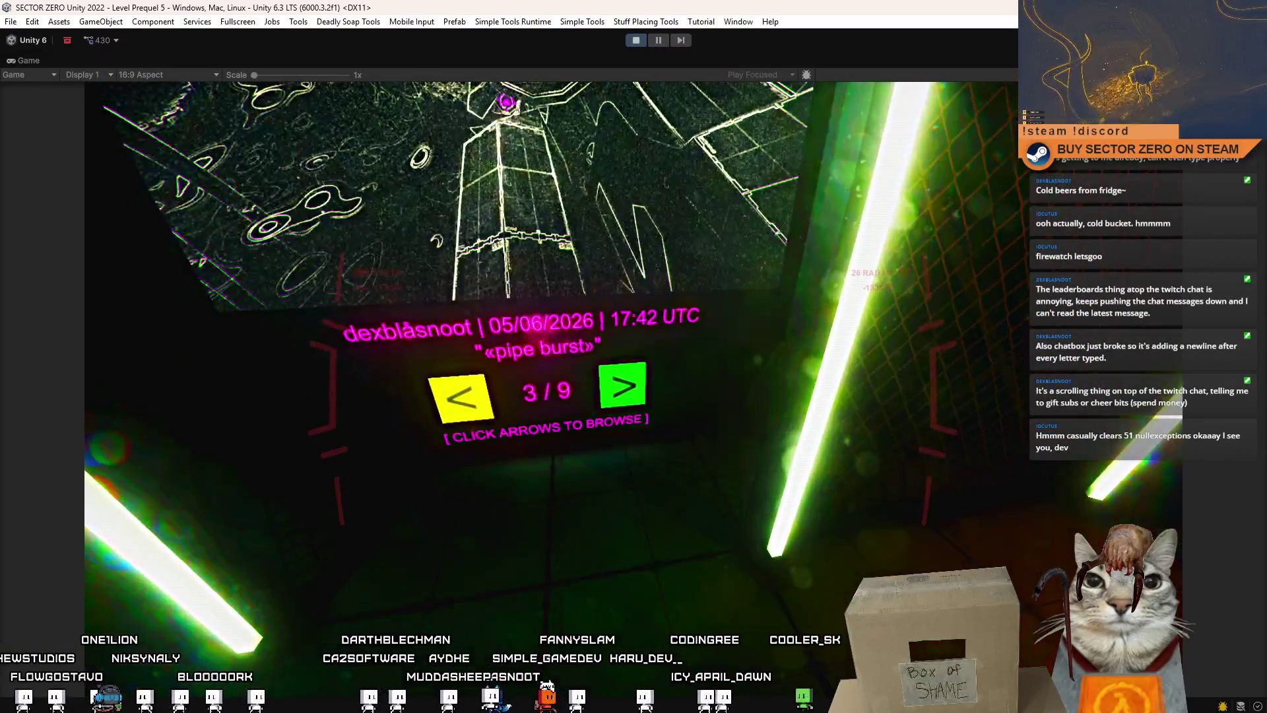
click(624, 396)
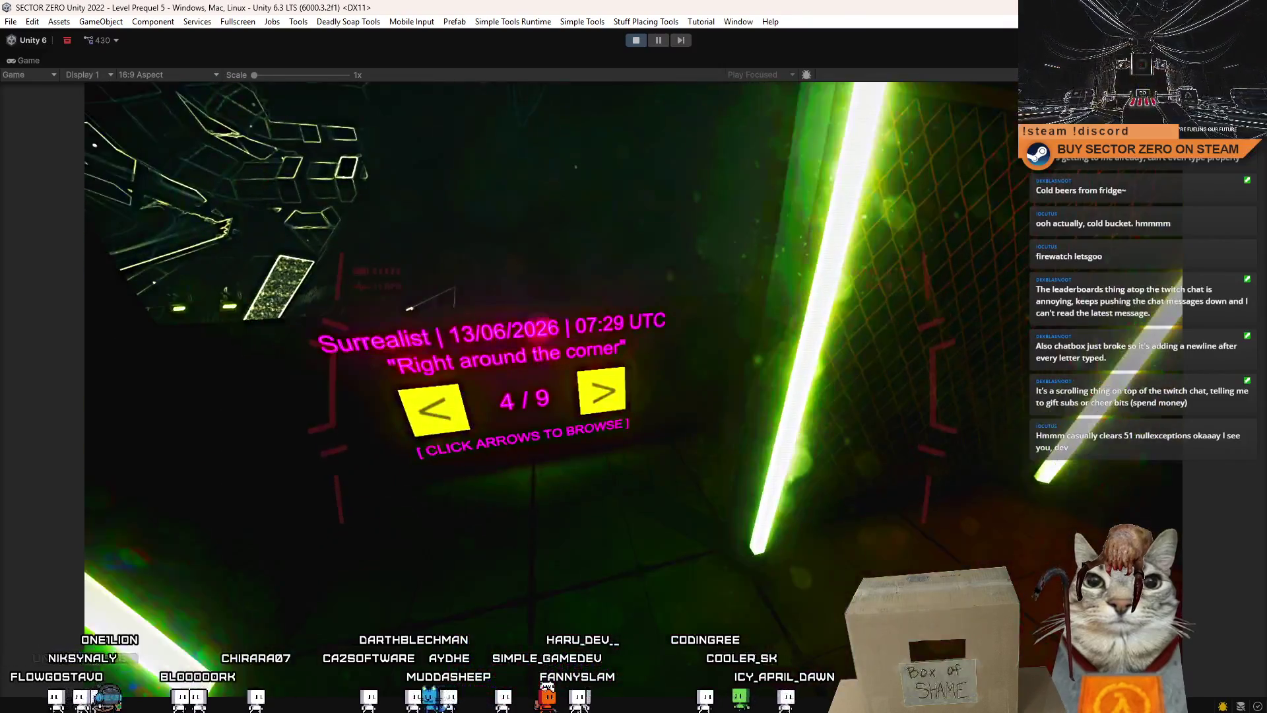
click(631, 396)
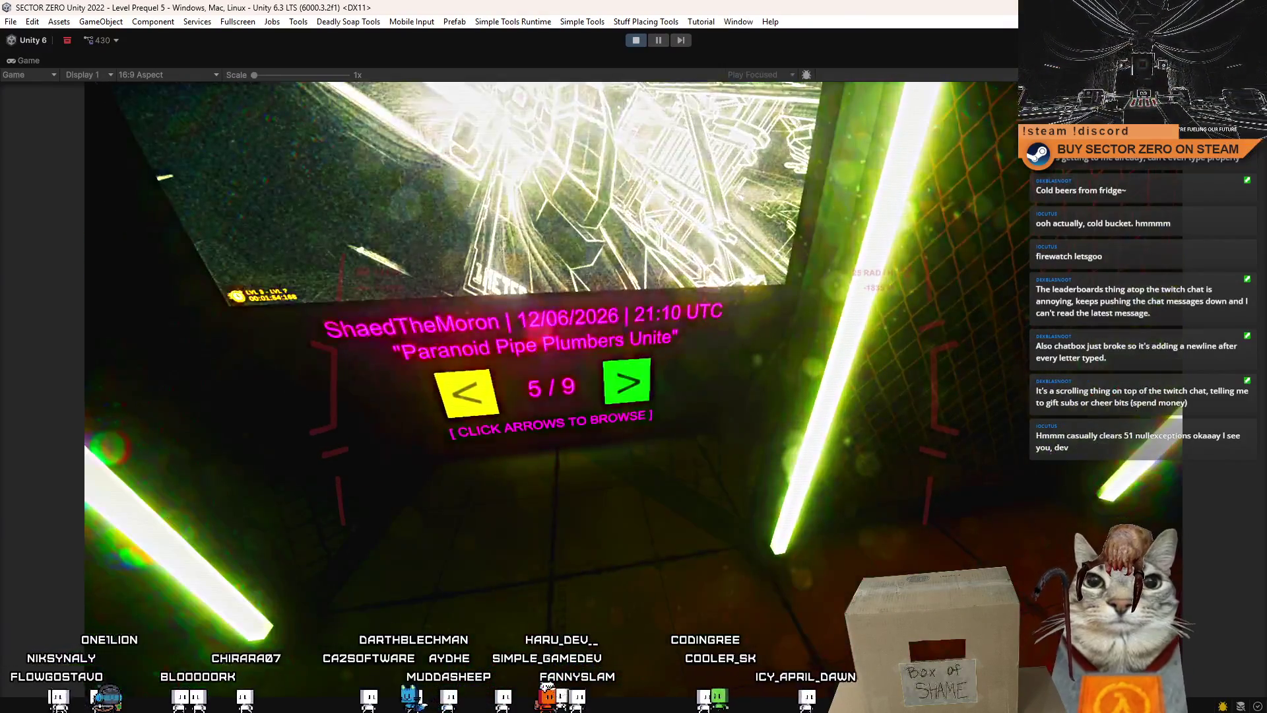
click(627, 383)
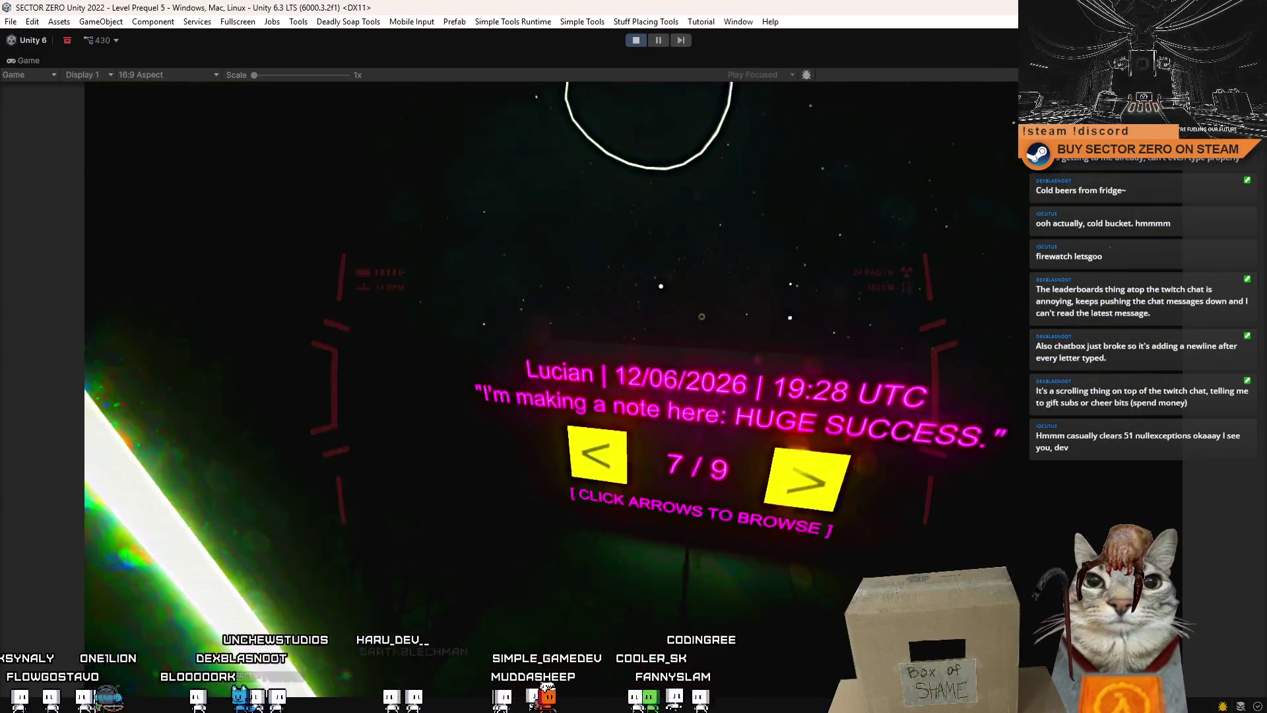
click(618, 390)
click(588, 430)
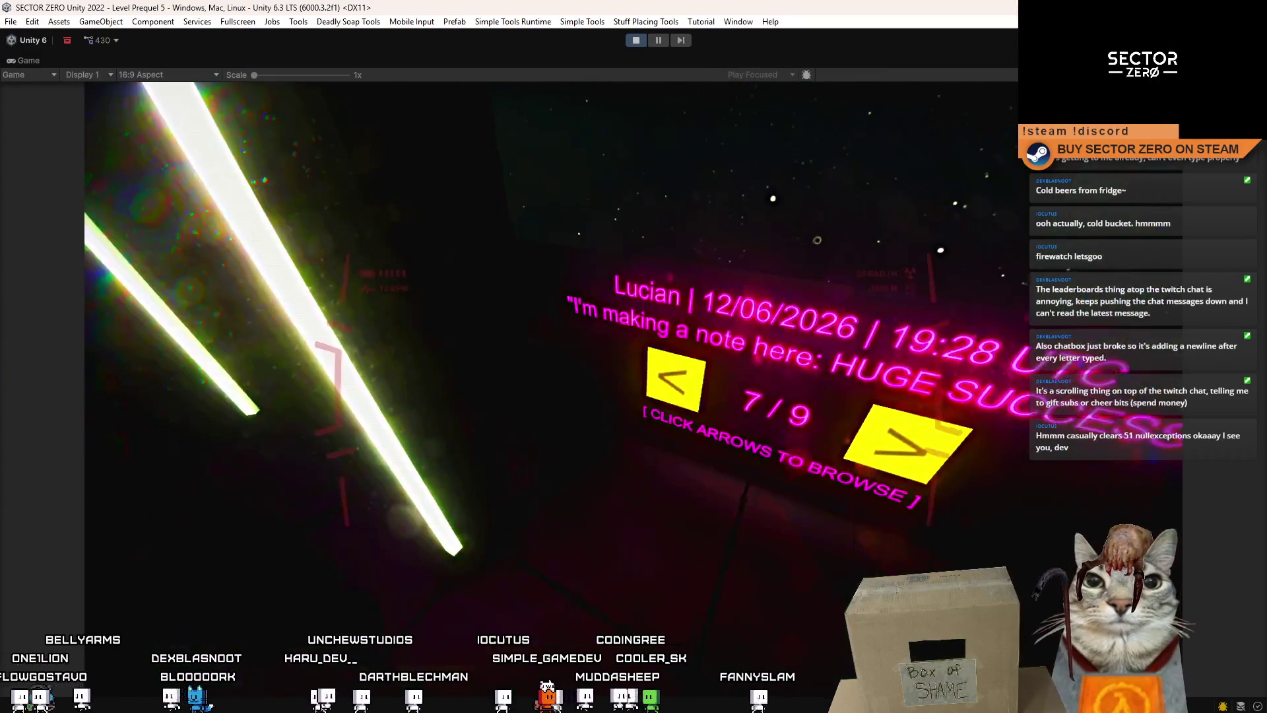
click(641, 383)
click(603, 382)
click(633, 390)
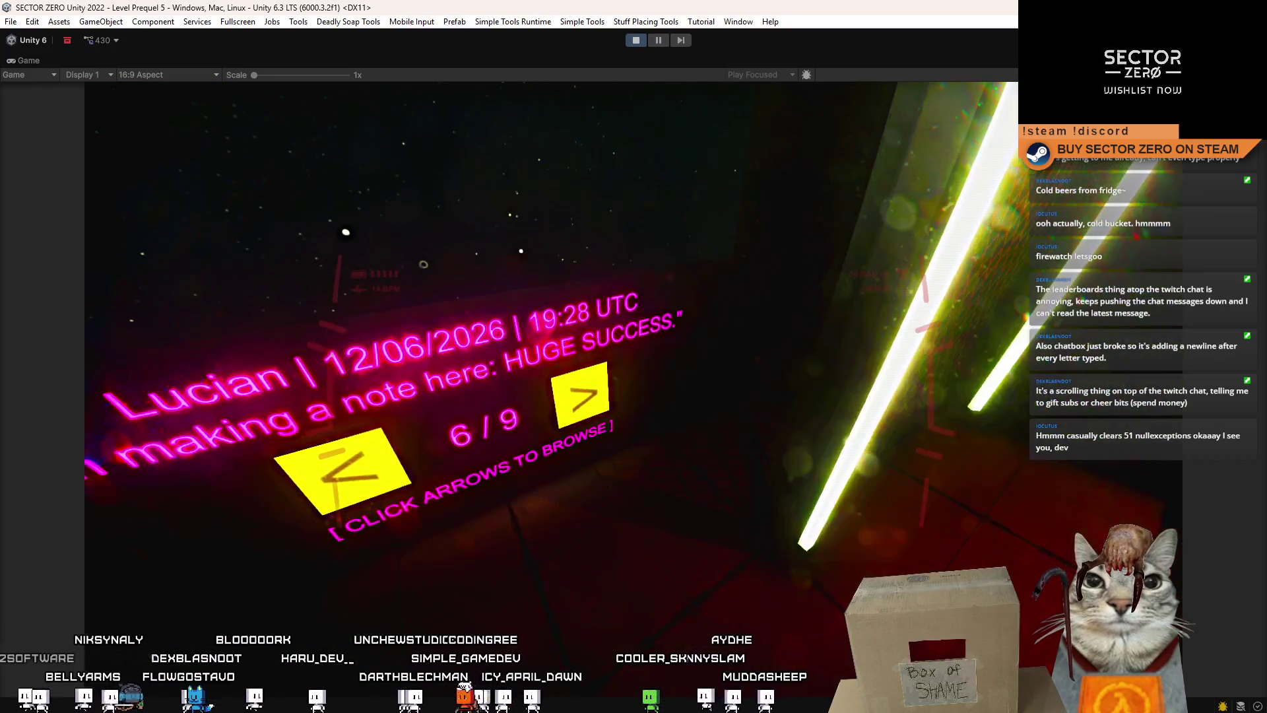
Check entries 7/9 through 9/9, then pause the game and stop Play mode
click(850, 439)
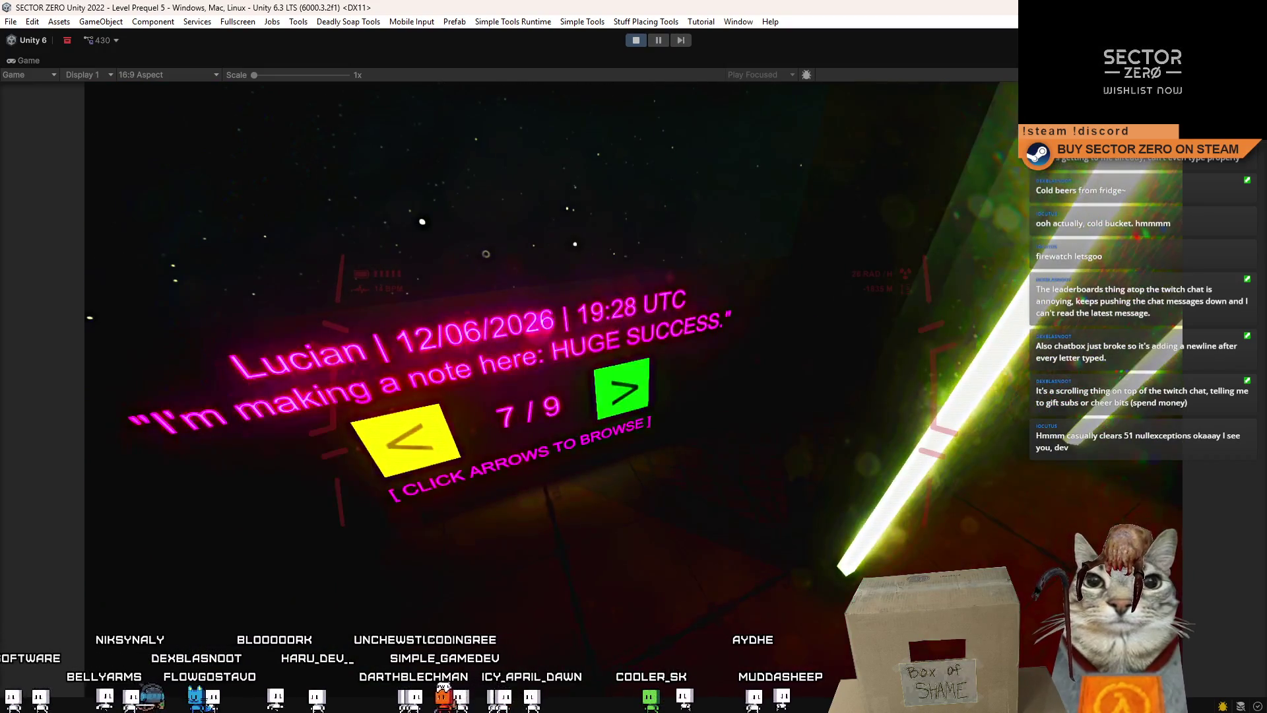
click(636, 396)
click(628, 389)
click(630, 368)
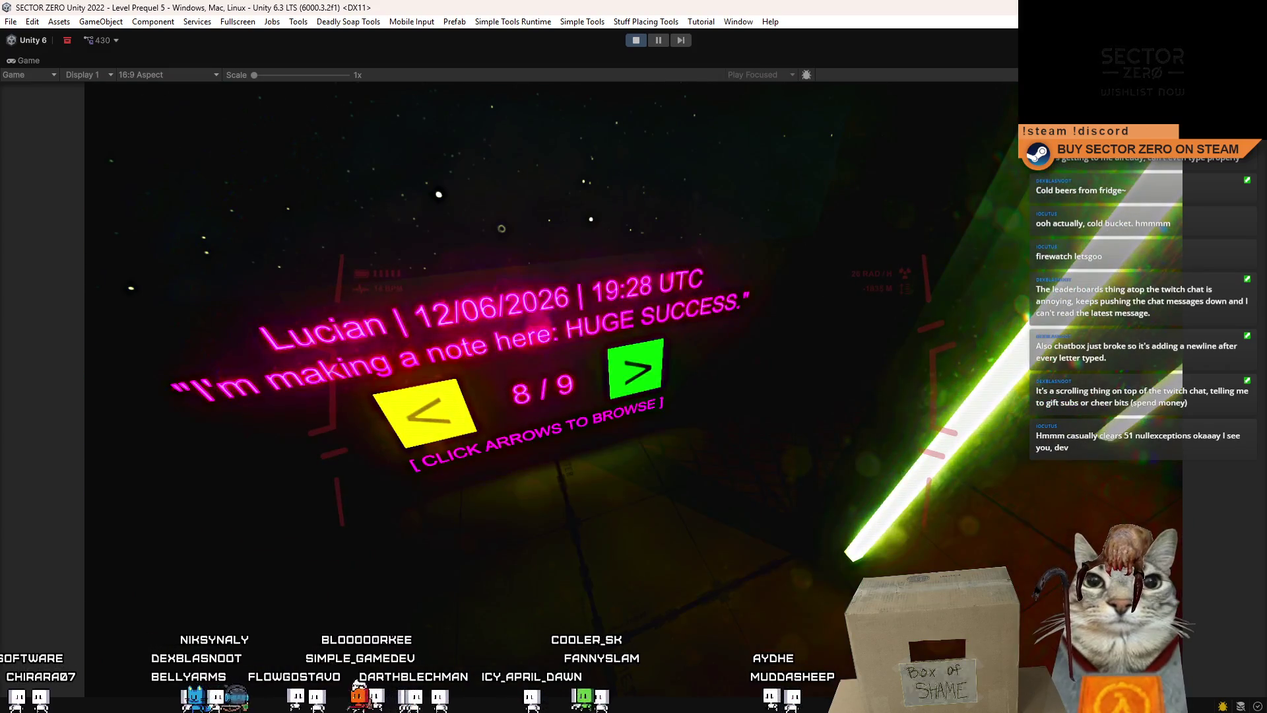
click(643, 369)
click(651, 377)
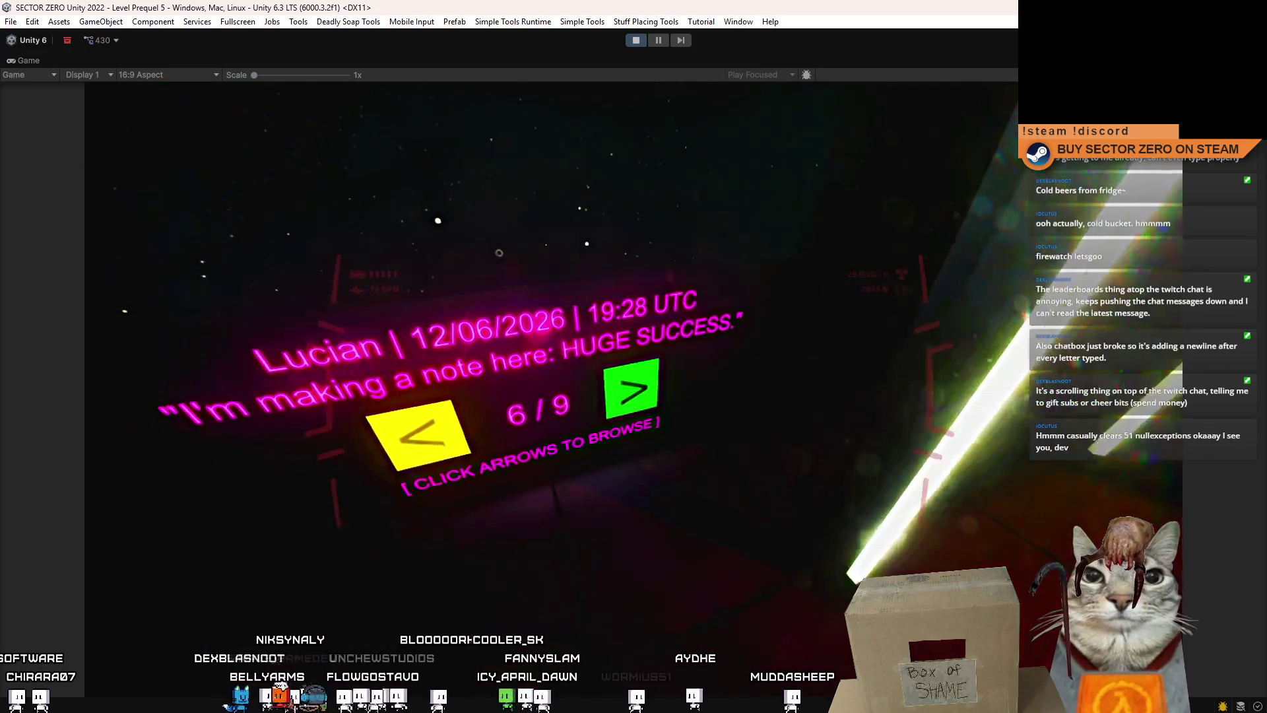
click(636, 389)
click(628, 384)
click(654, 383)
click(630, 383)
click(614, 383)
click(618, 383)
click(645, 388)
key(Escape)
click(637, 41)
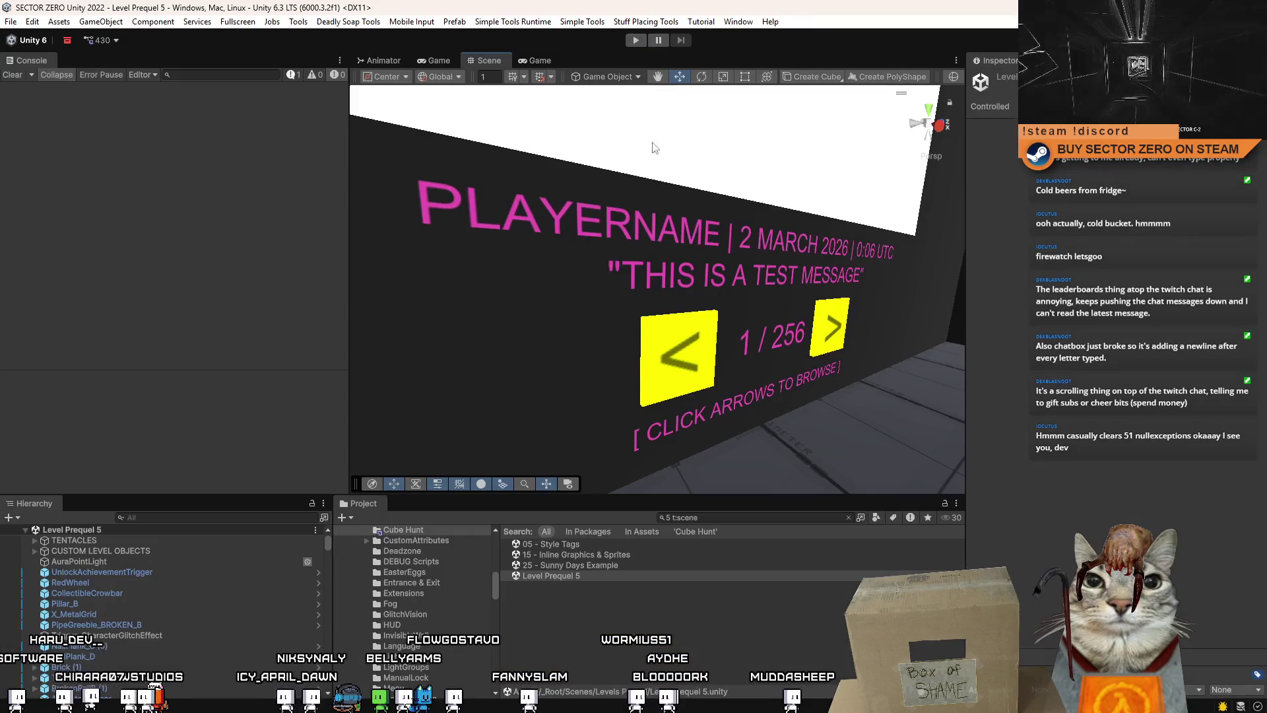
Search 'cube hunt', select SO_CubeHuntGalleryData, and open the last entry's Image texture picker
click(689, 617)
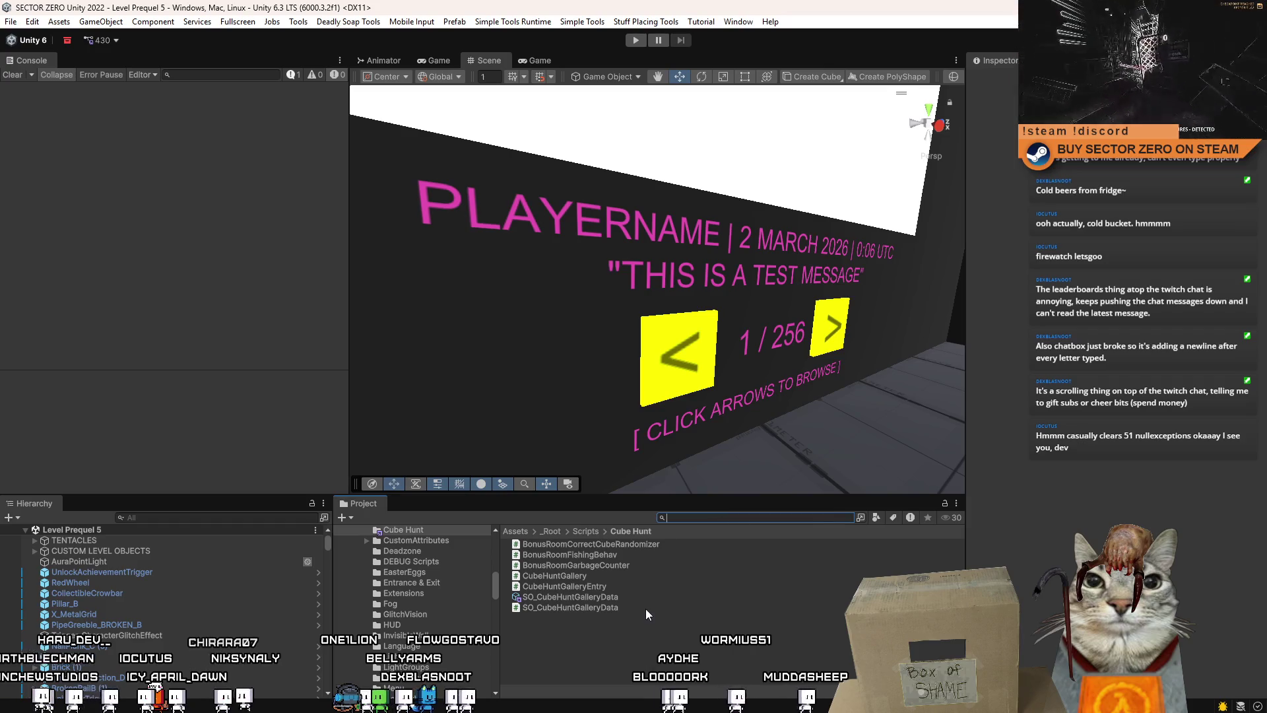
text(gacue)
key(BackSpace)
text(be hunt)
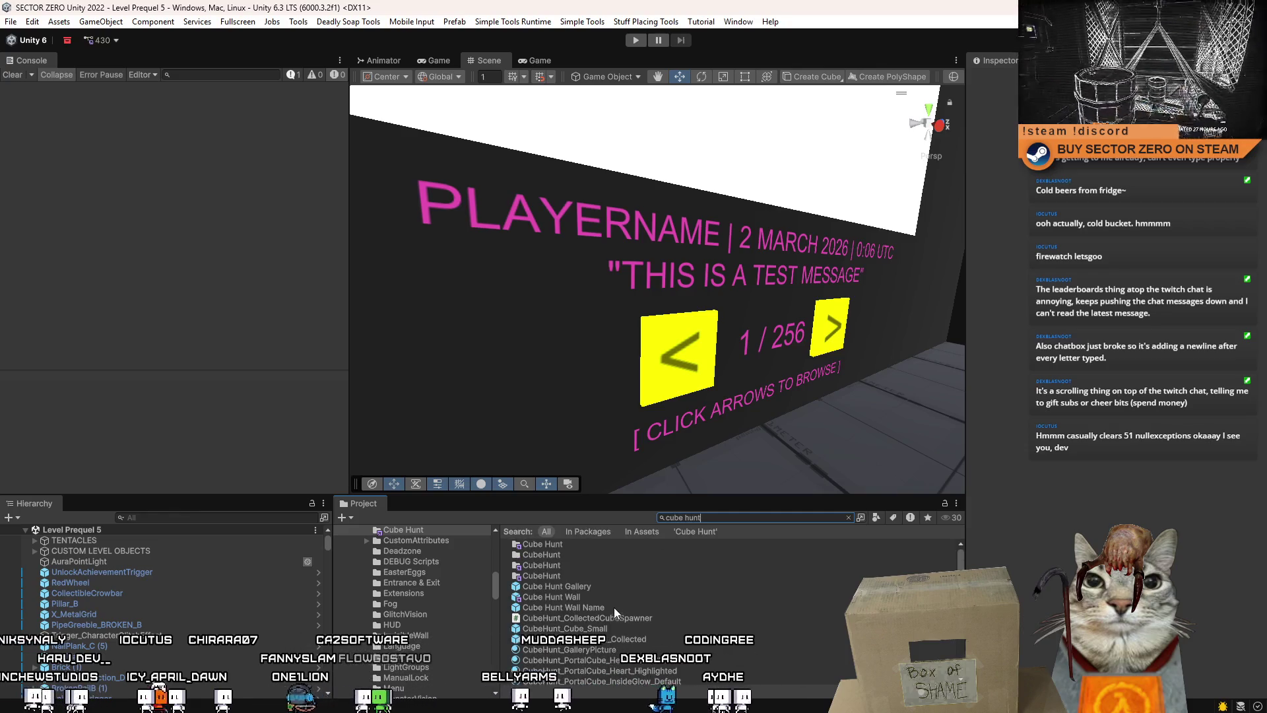
click(621, 587)
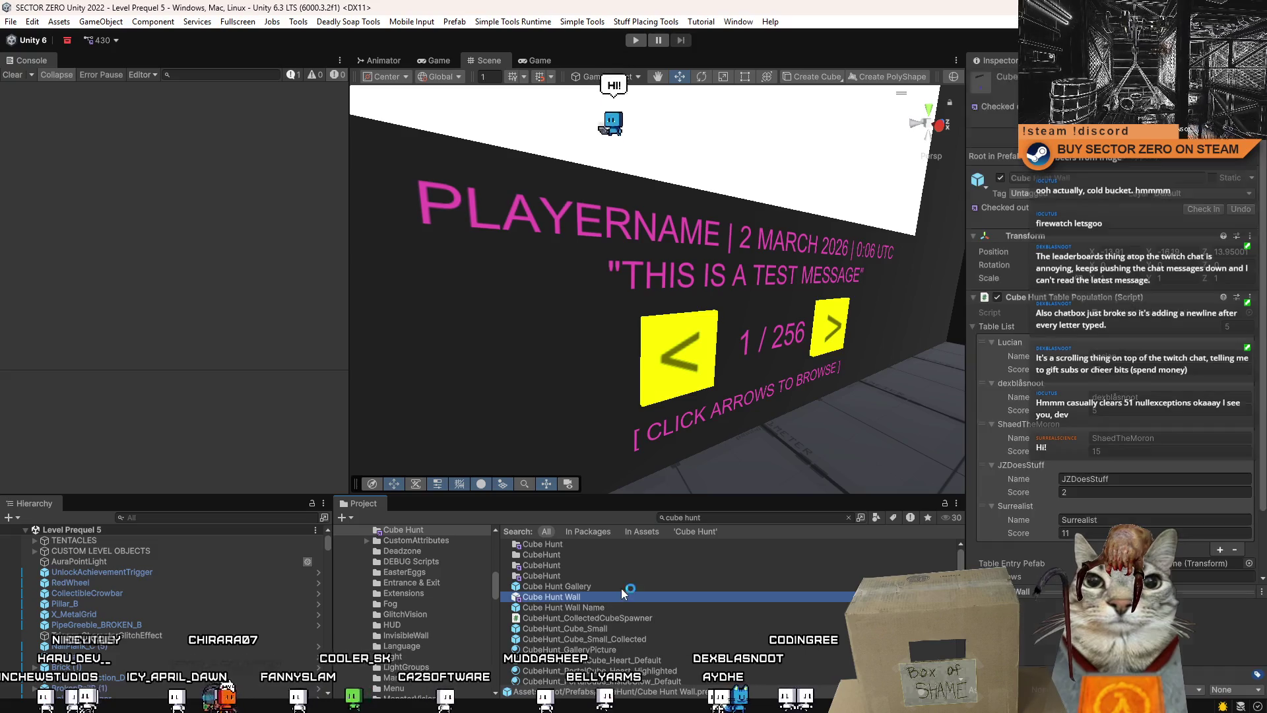
click(1168, 326)
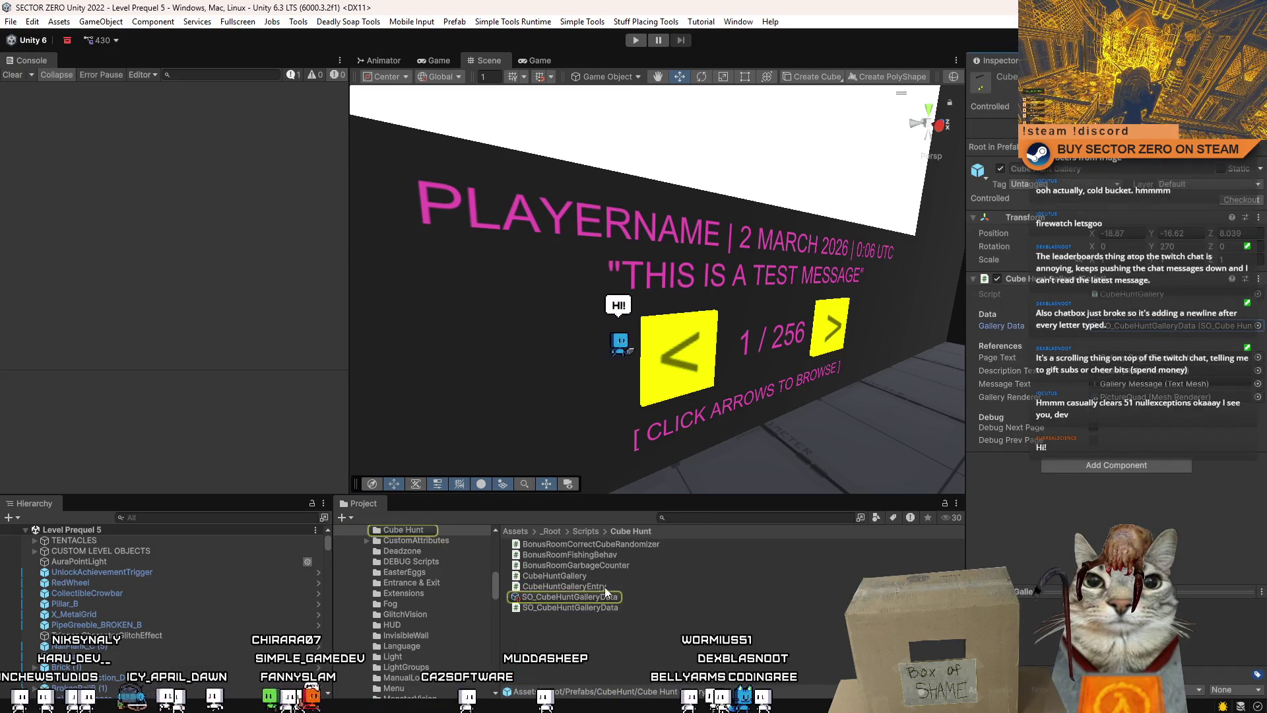
click(577, 598)
drag(1262, 297, 1263, 461)
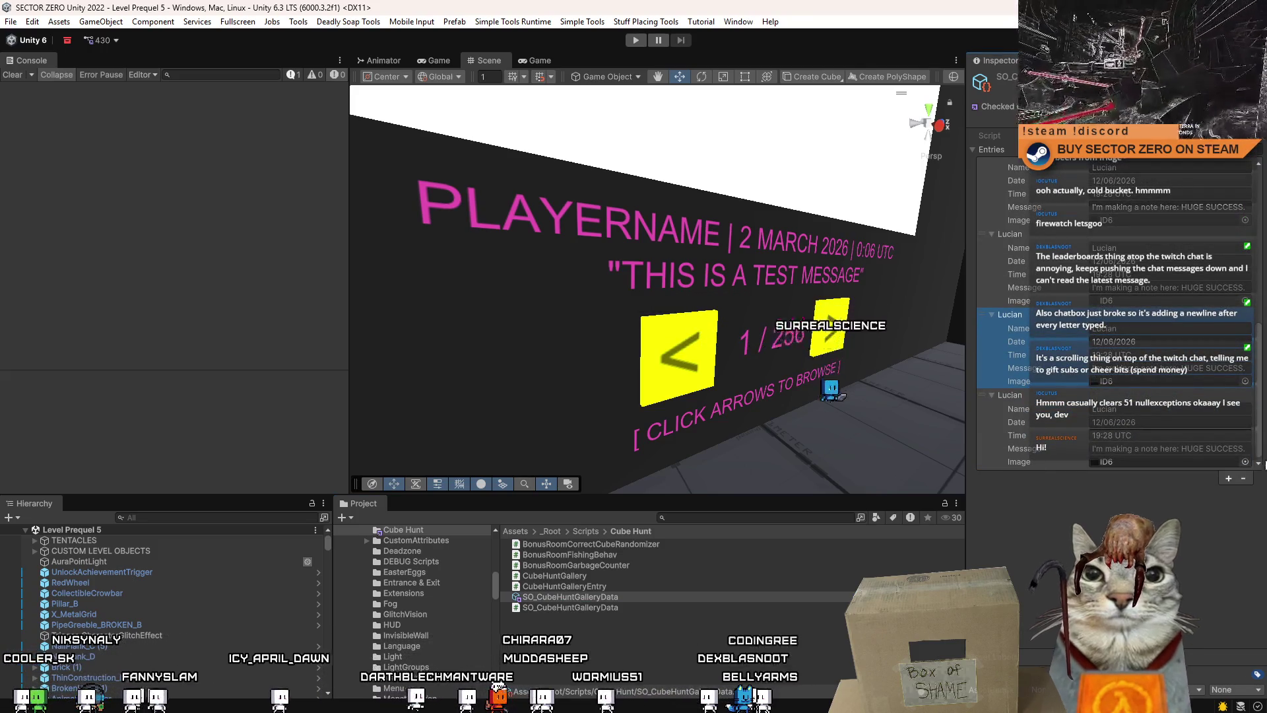
click(1150, 384)
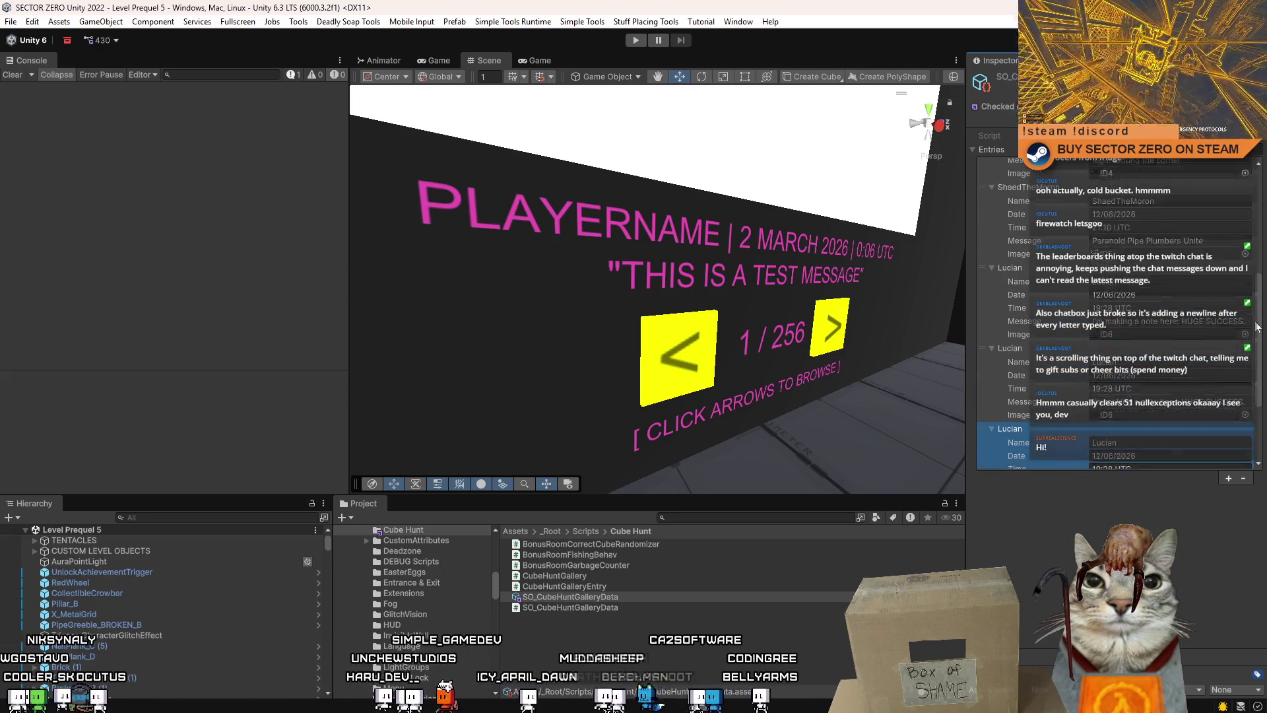
click(1245, 462)
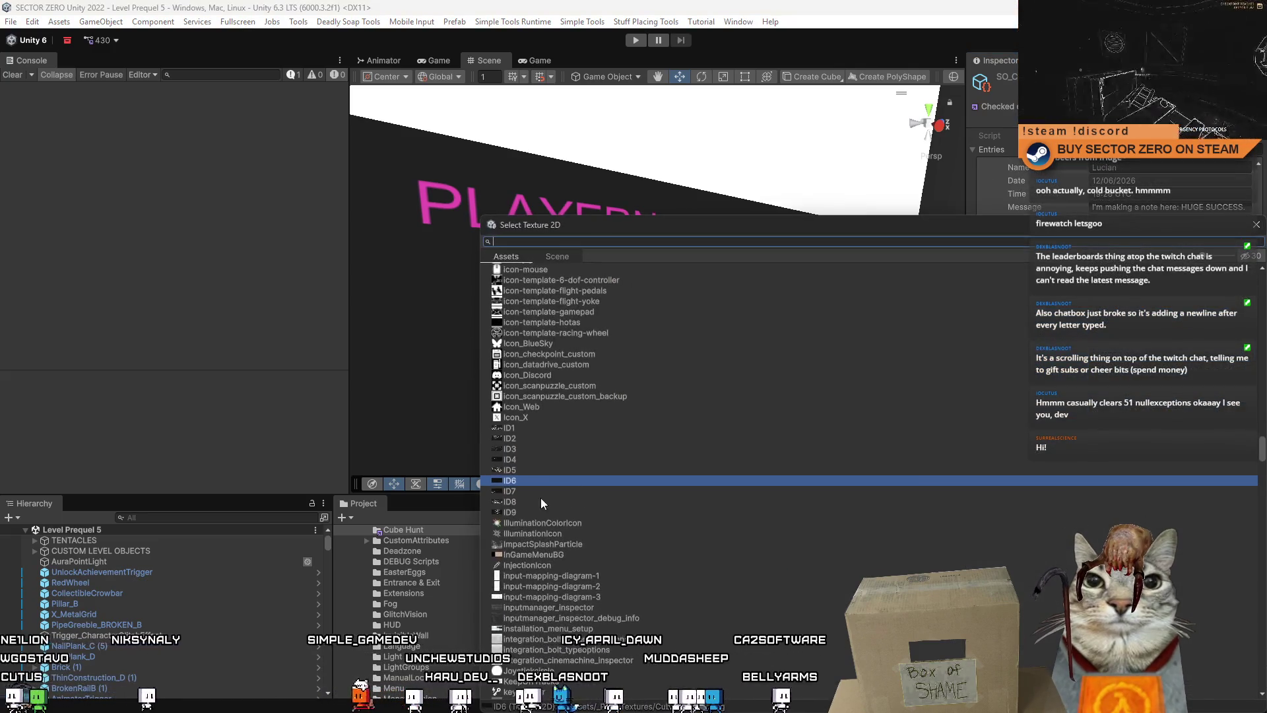
Assign the ID9, ID8 and ID7 textures to the last three entries' Image fields
double_click(517, 510)
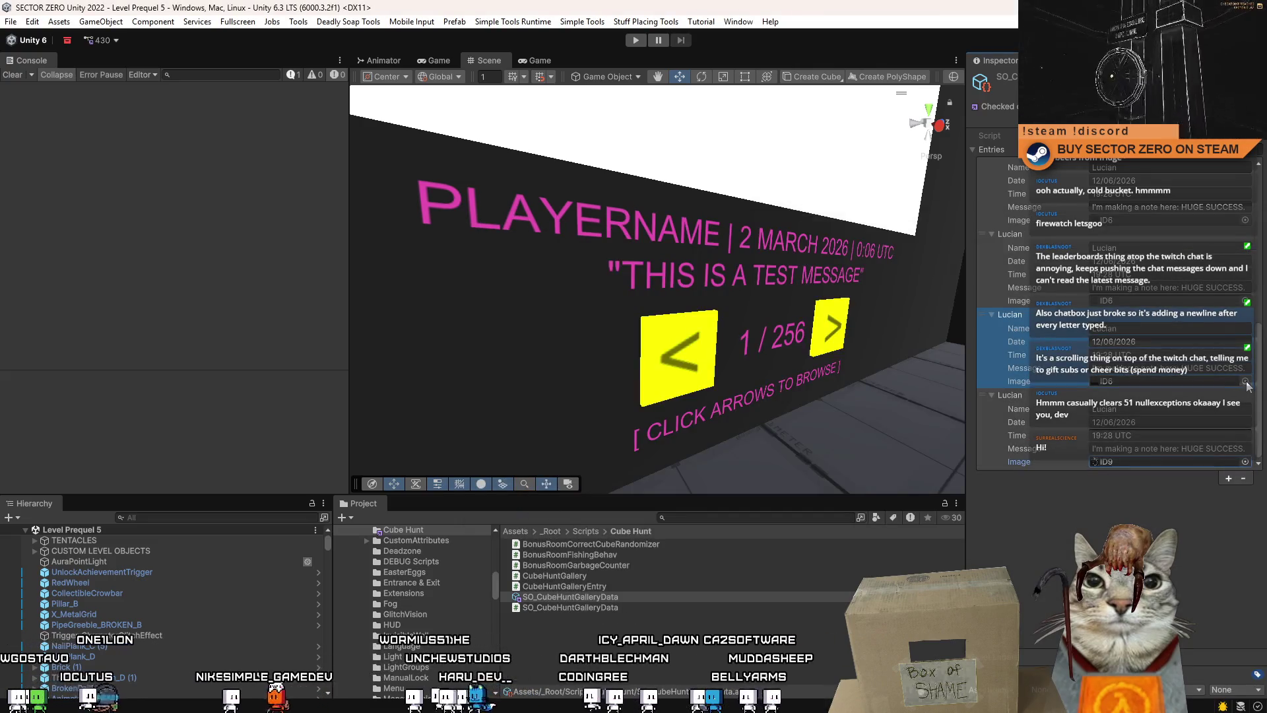
click(1246, 382)
double_click(523, 501)
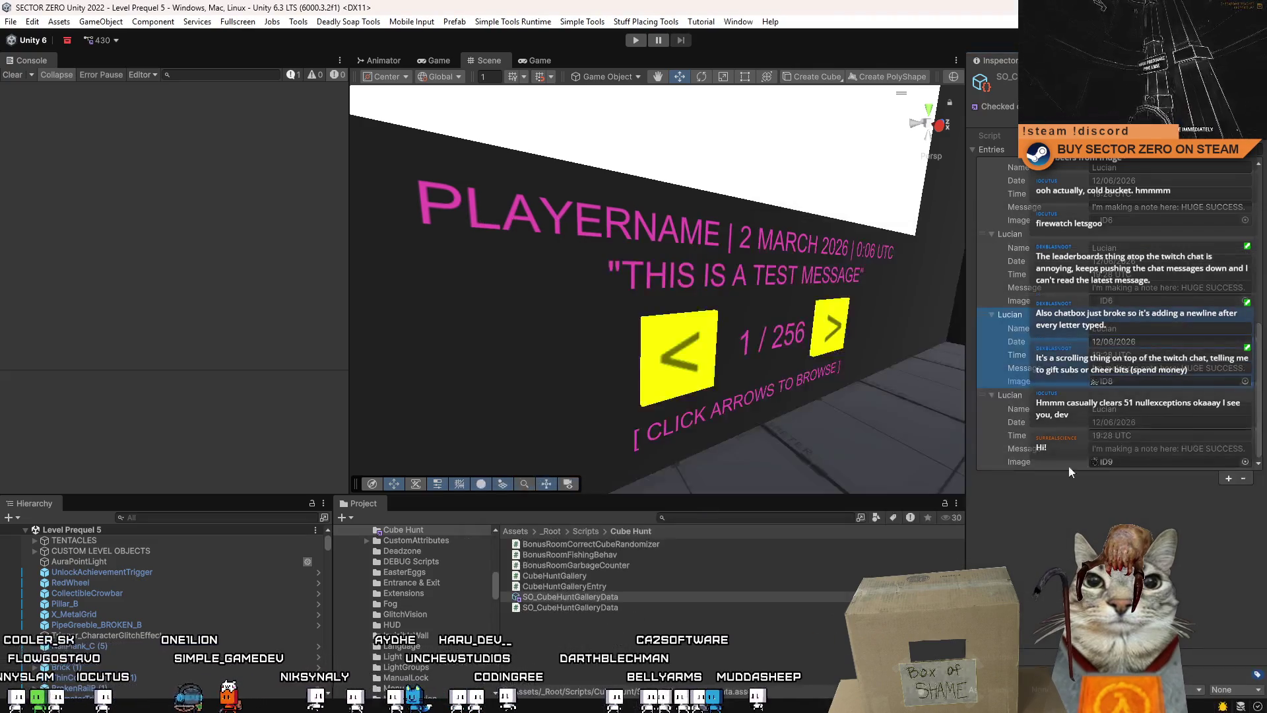
click(1247, 302)
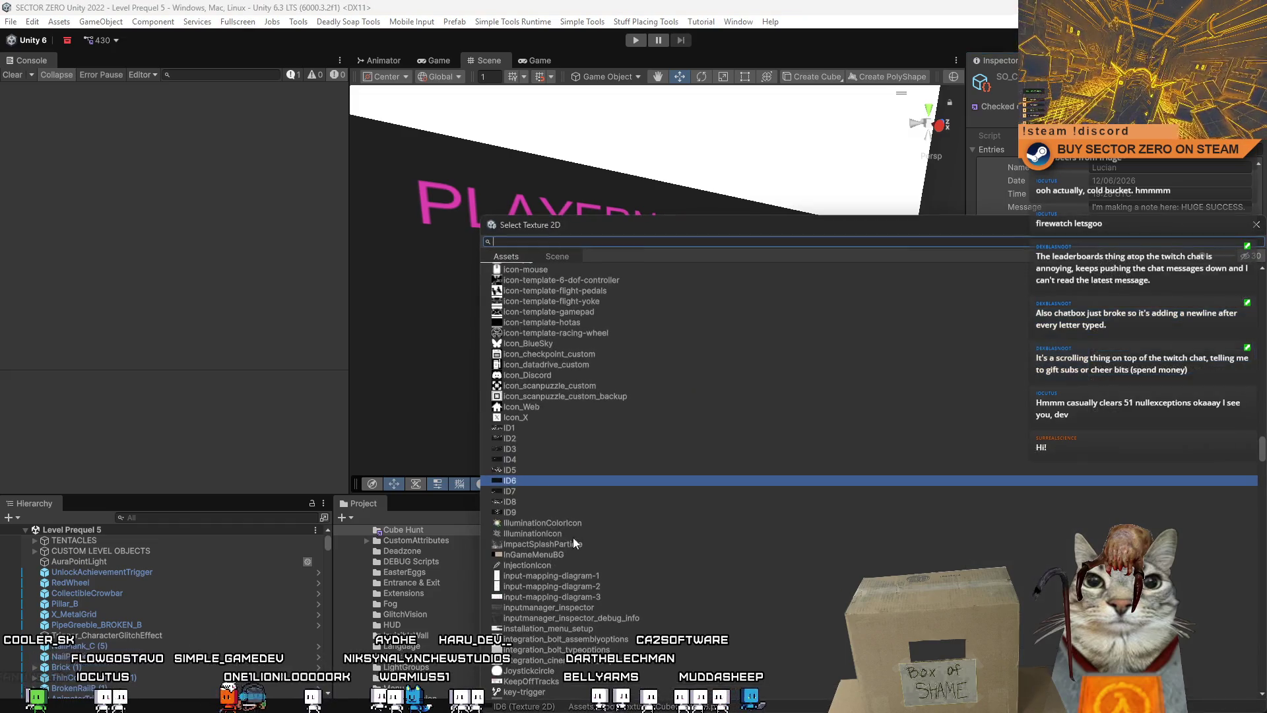
double_click(518, 489)
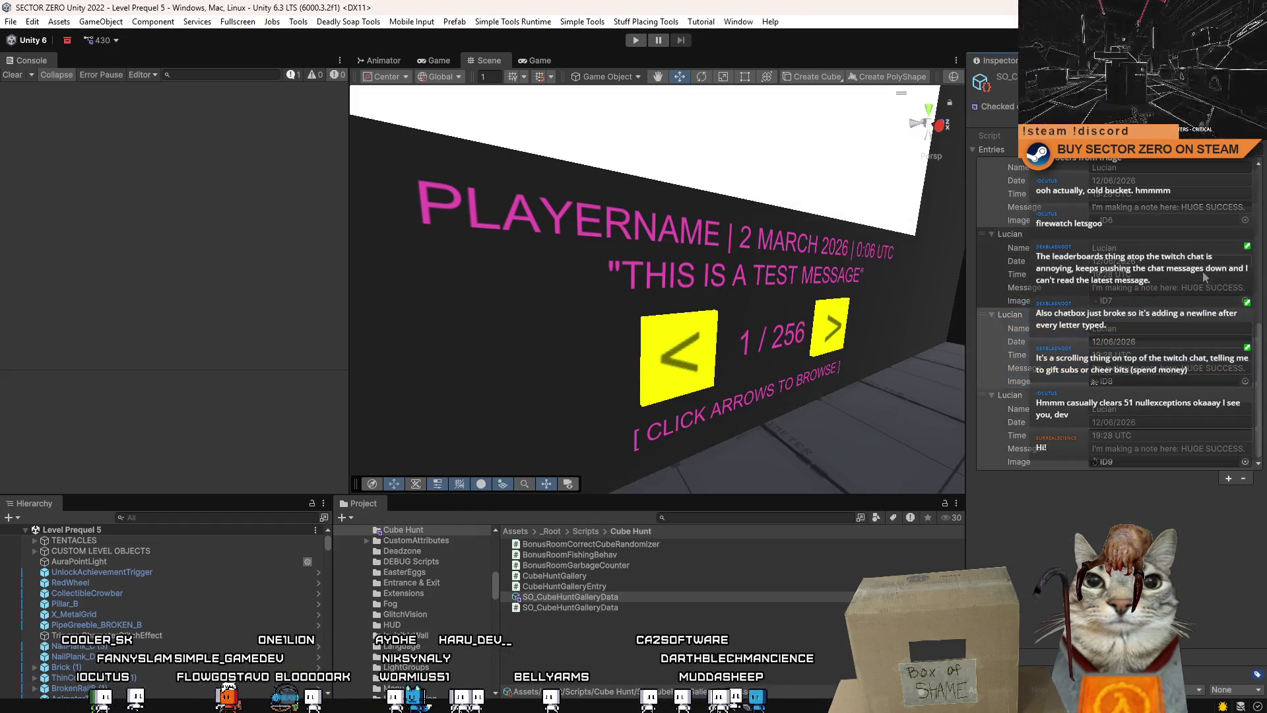
Edit and confirm the finder name on the ID8 gallery entry
scroll(1245, 270, up, 5)
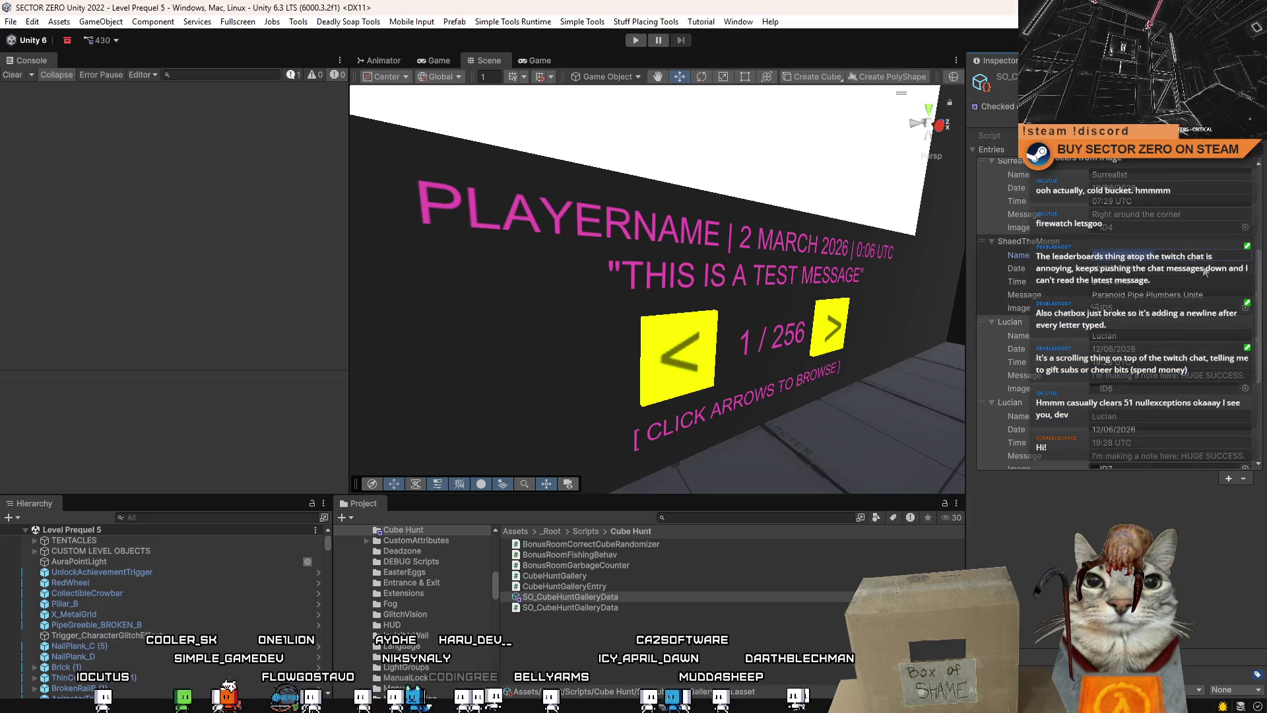
scroll(1189, 297, down, 5)
click(1139, 328)
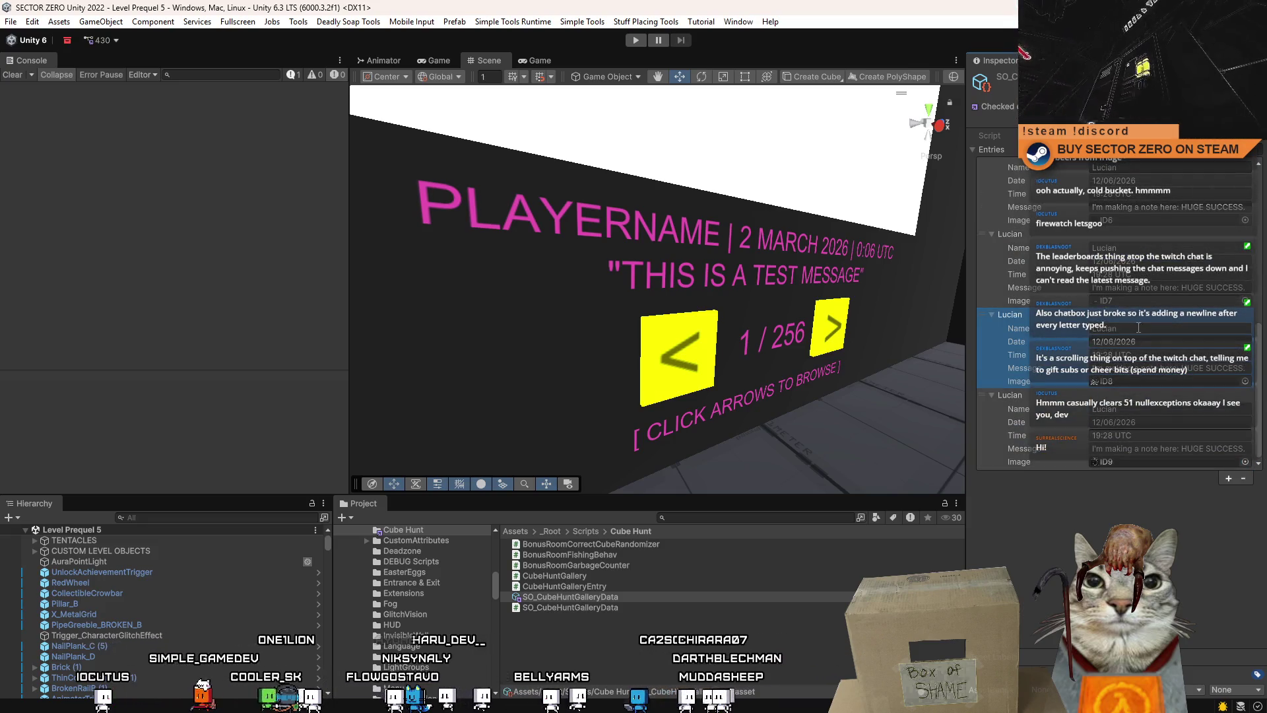
key(Return)
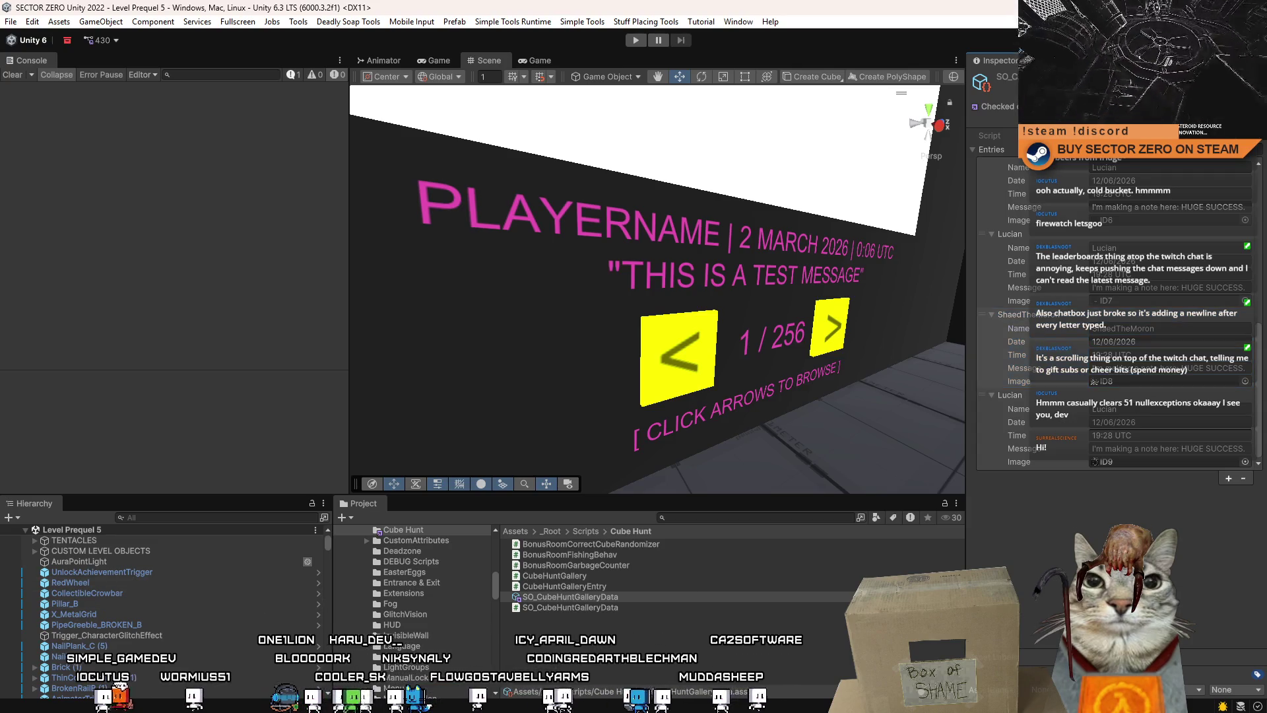
key(alt+Tab)
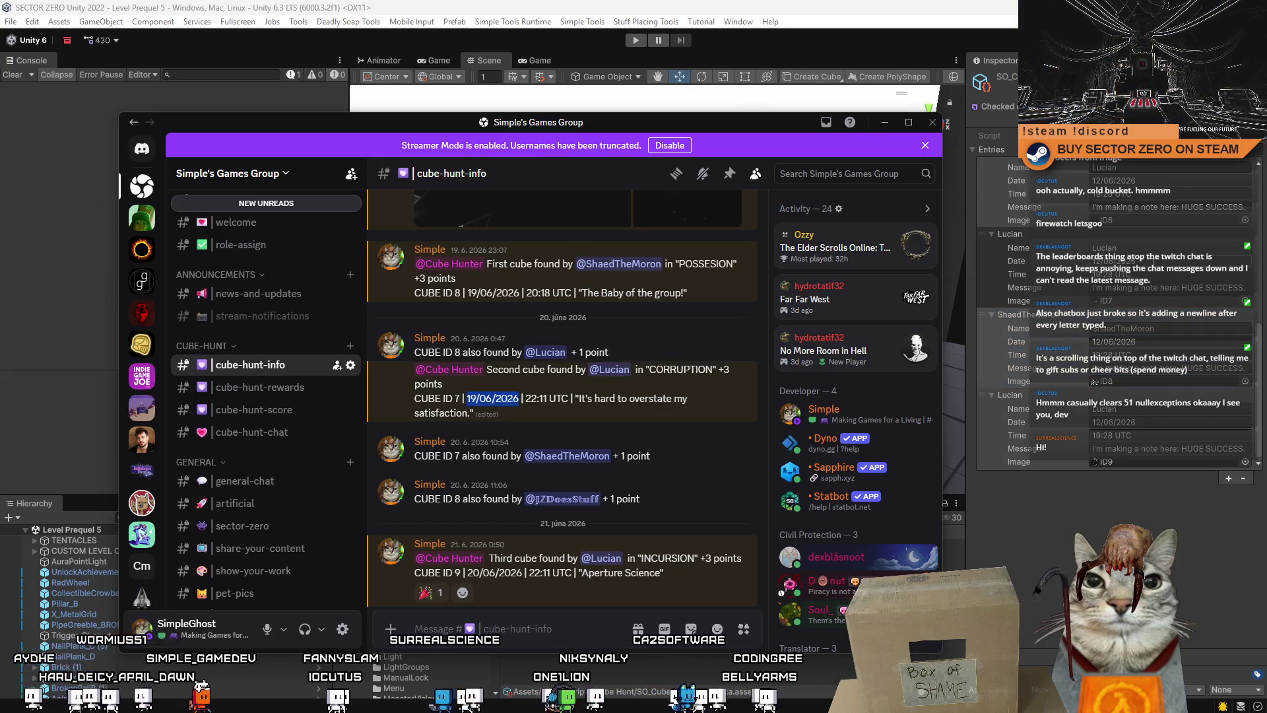
Confirm the last entry's edited date, then copy the posted 22:11 UTC find time from Discord
key(alt+Tab)
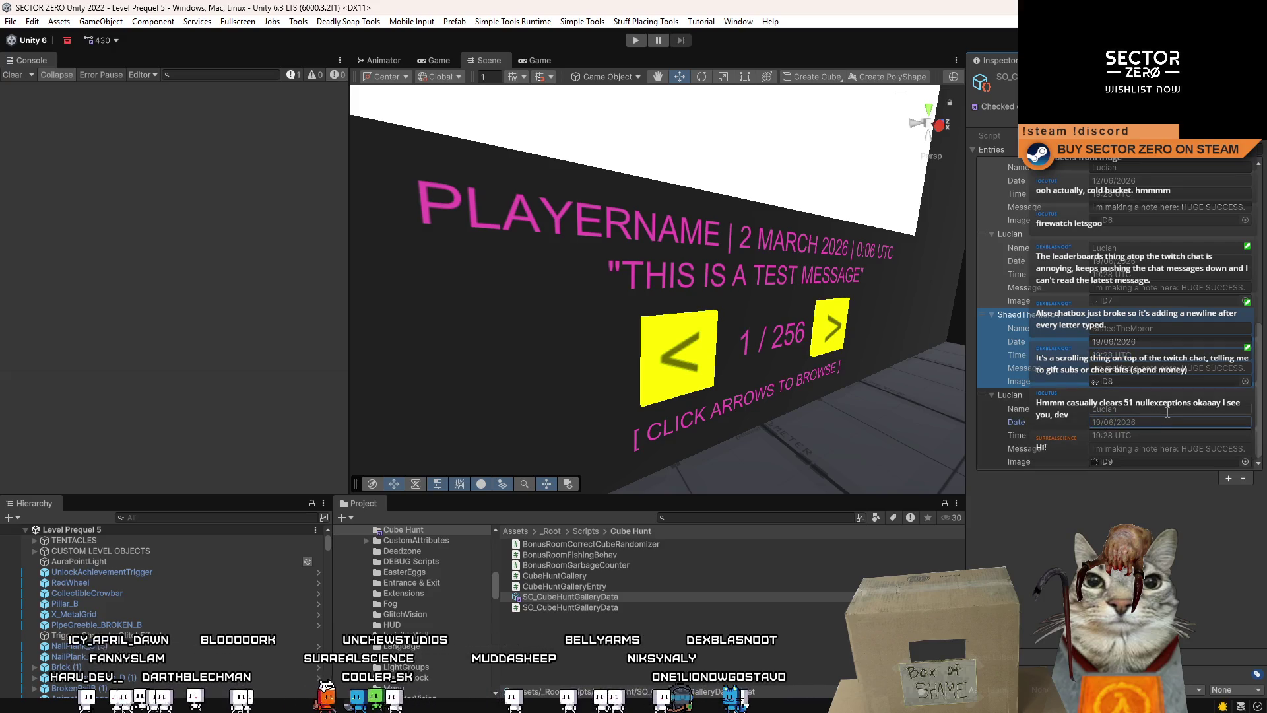
click(1067, 575)
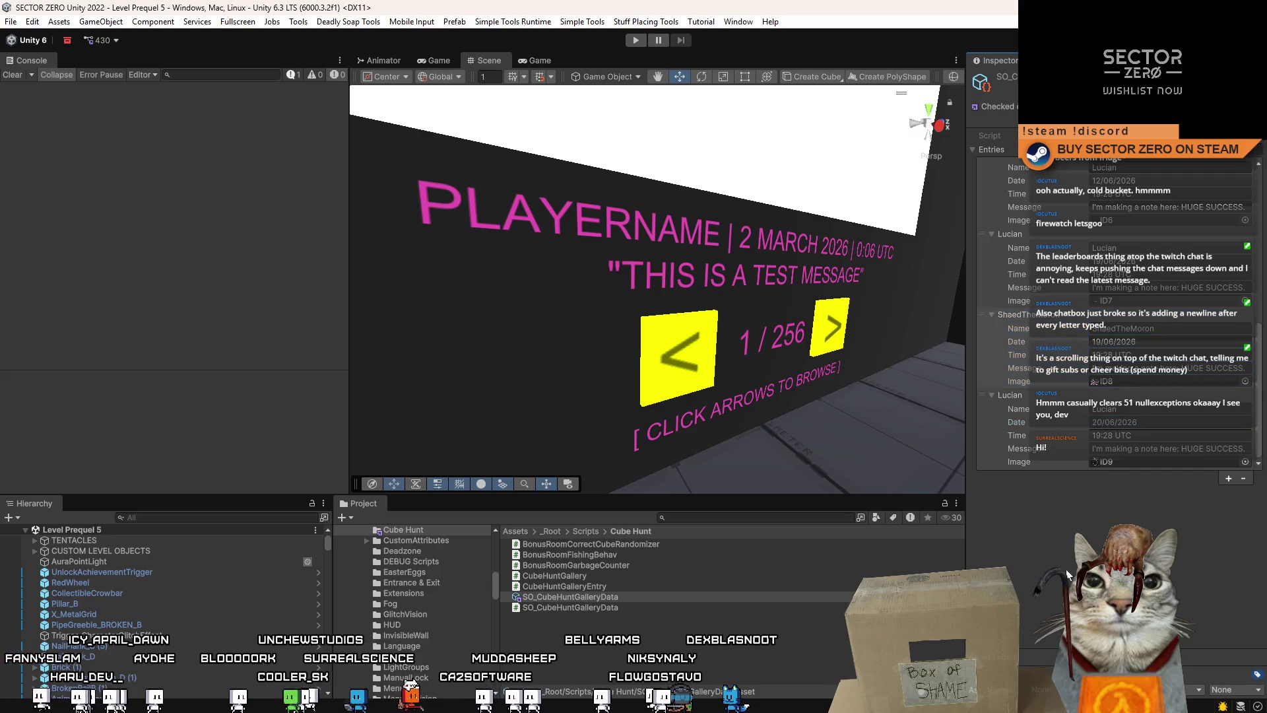
key(alt+Tab)
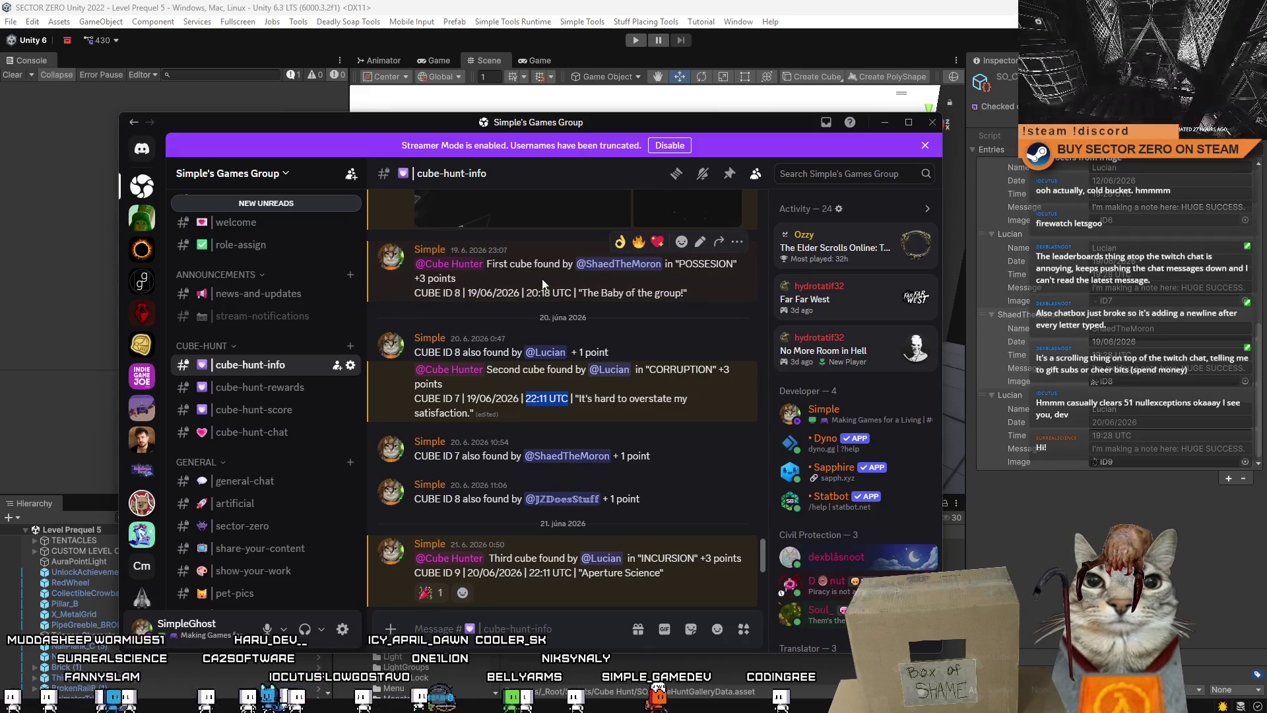
click(552, 389)
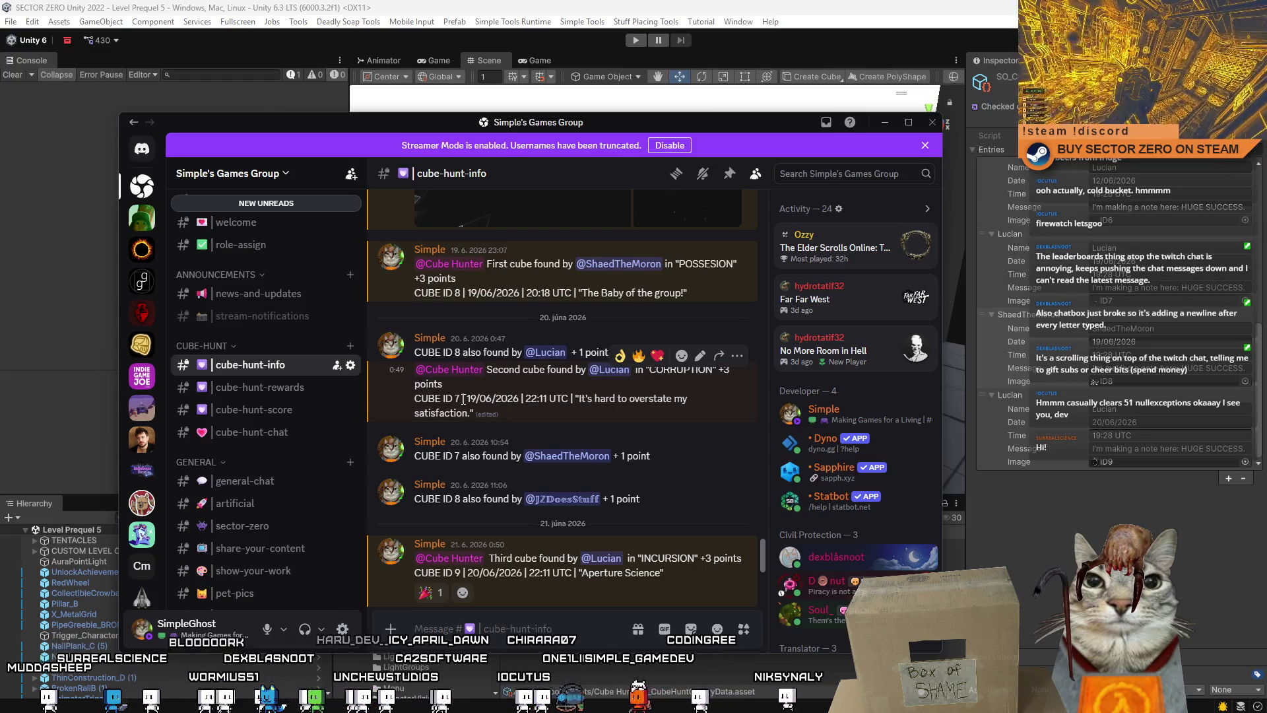
mouse_move(510, 401)
mouse_down()
mouse_move(479, 414)
mouse_move(525, 401)
mouse_up()
click(544, 401)
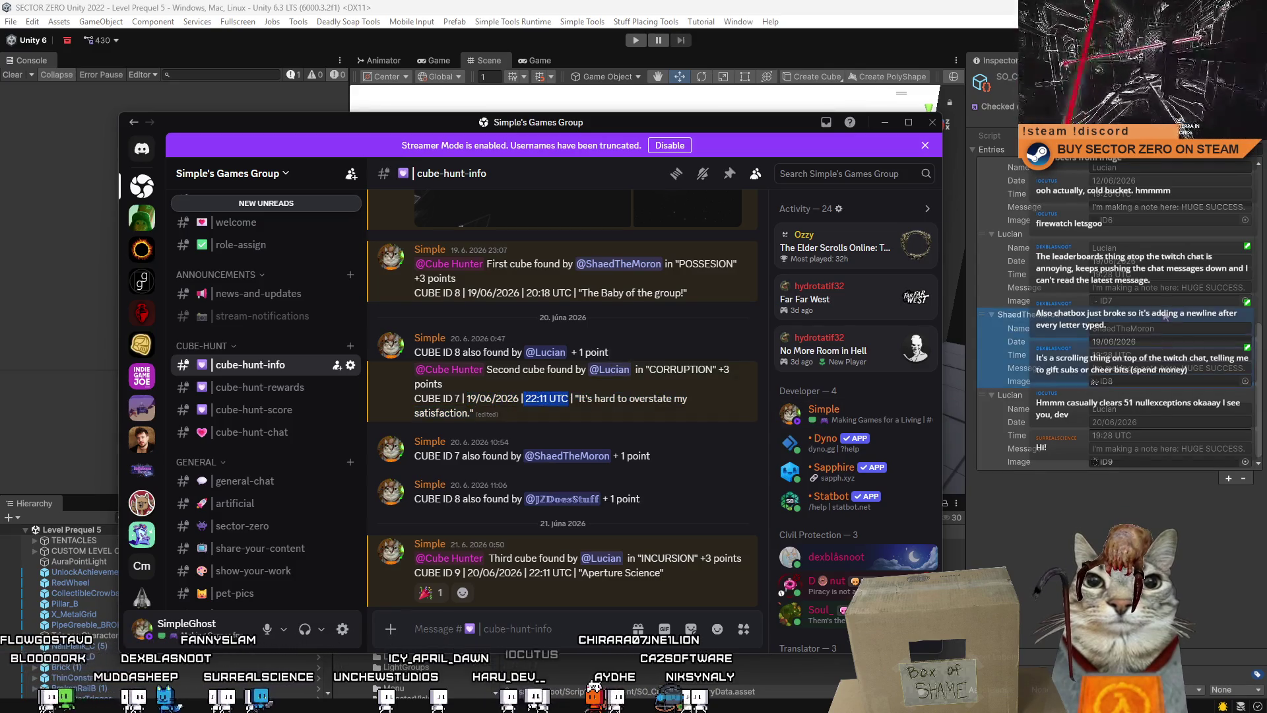
Set the last entry's time to 22:11 UTC and replace the ID7 message with the posted quote
click(1163, 275)
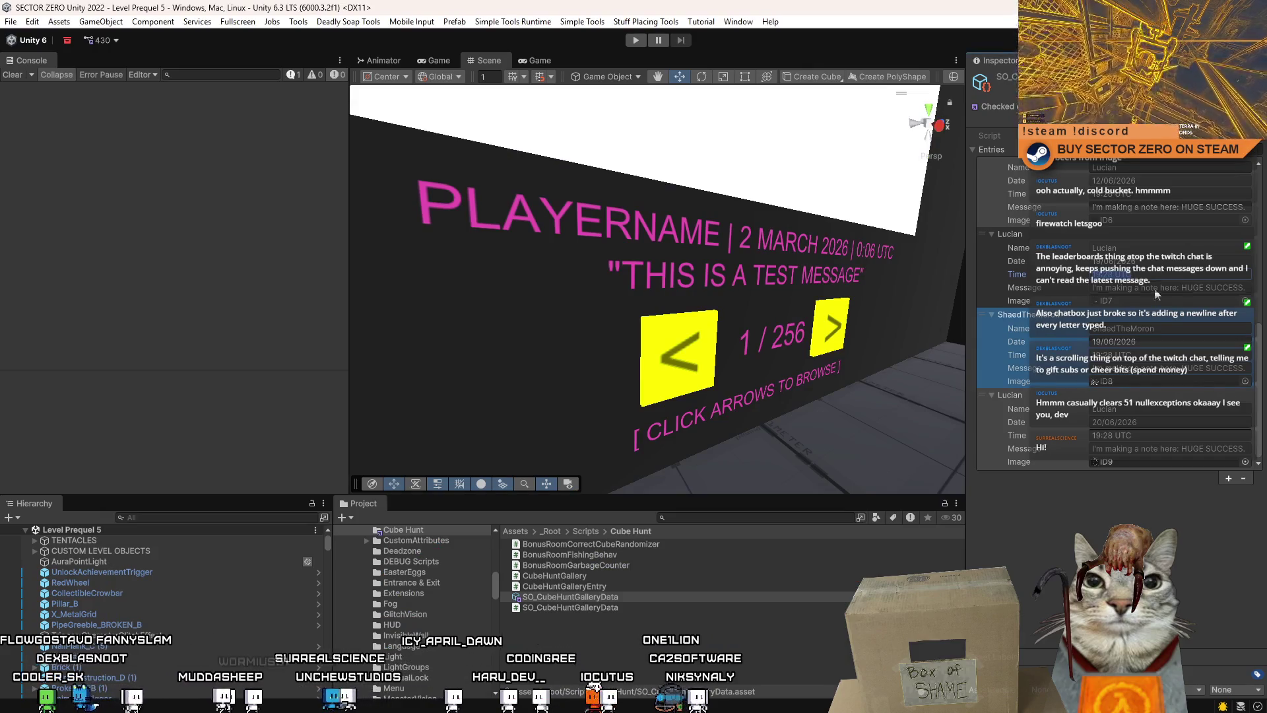
text(22:11 UTC)
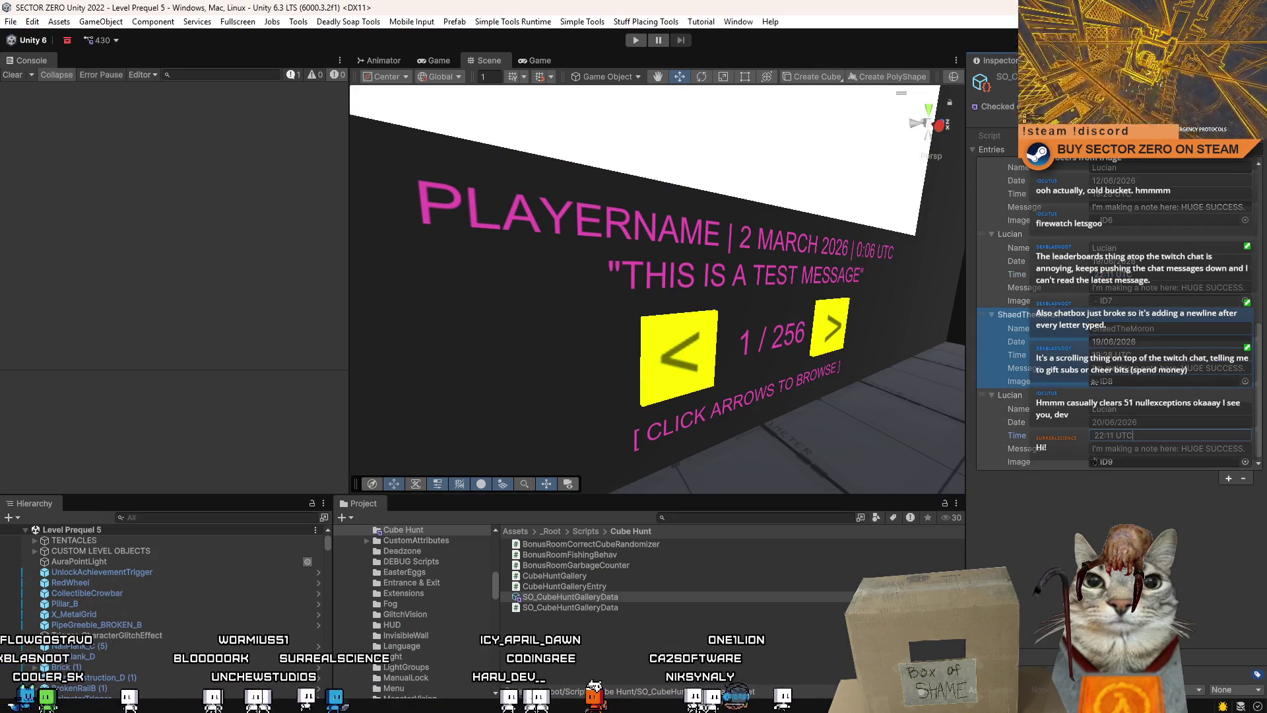
key(alt+Tab)
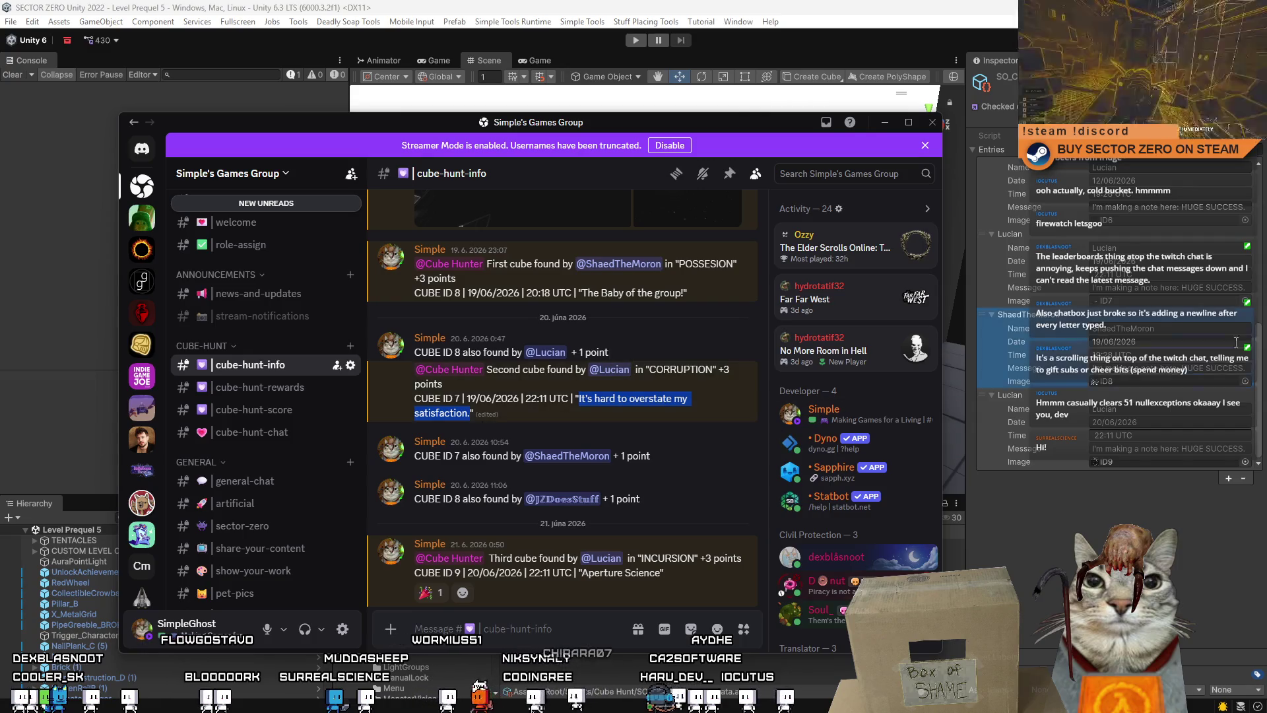
click(1177, 289)
text(It's hard to overstate my satisfaction.)
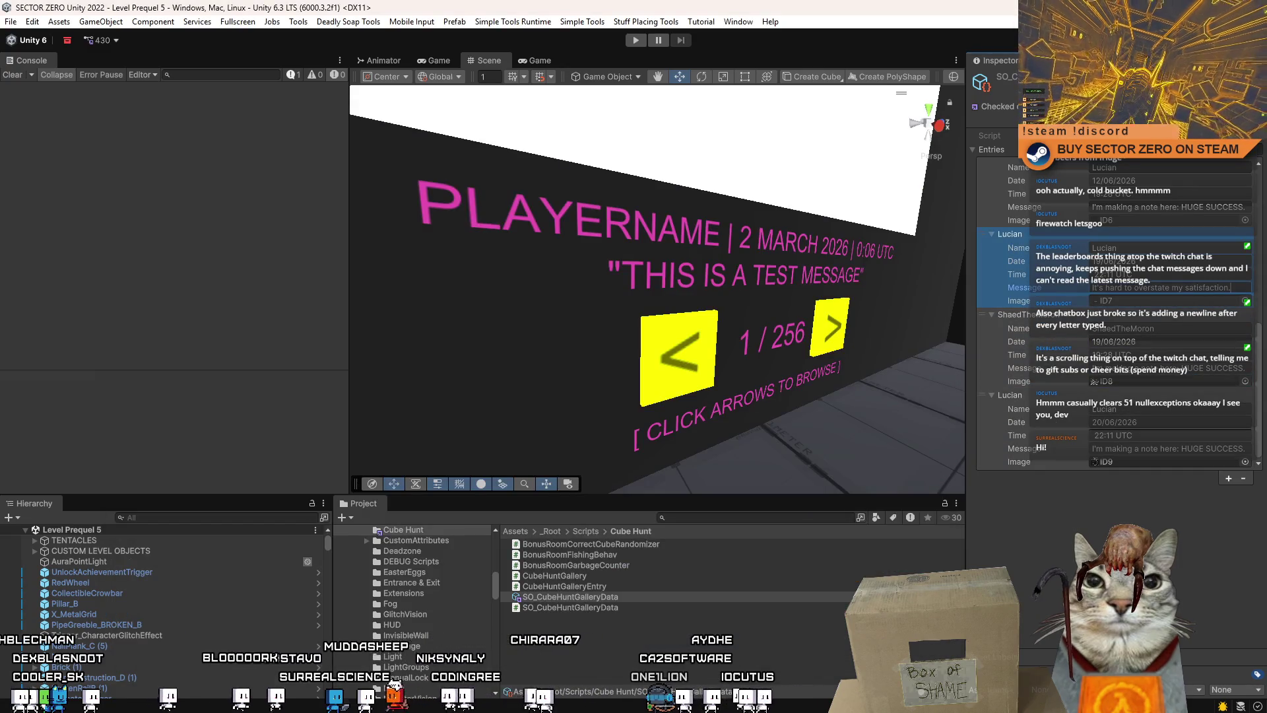
Set the last gallery entry's message to 'Aperture Science' and return to Unity
key(alt+Tab)
scroll(663, 526, down, 4)
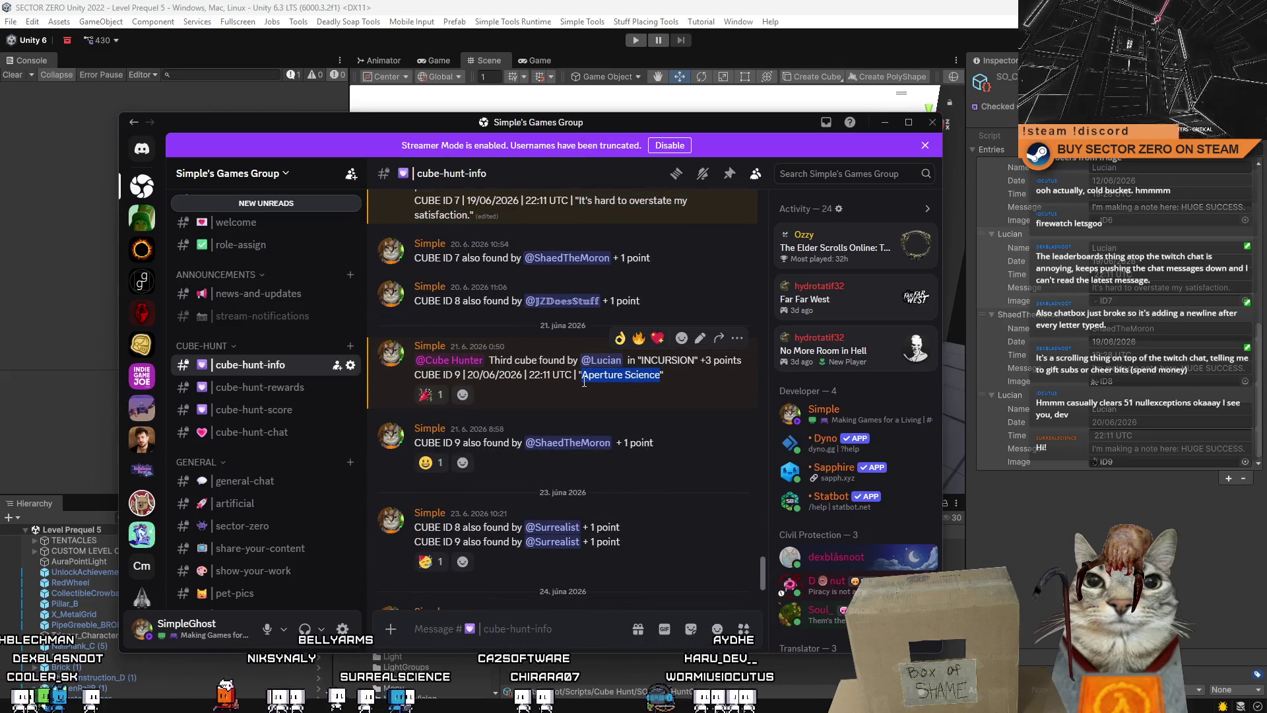
click(1161, 450)
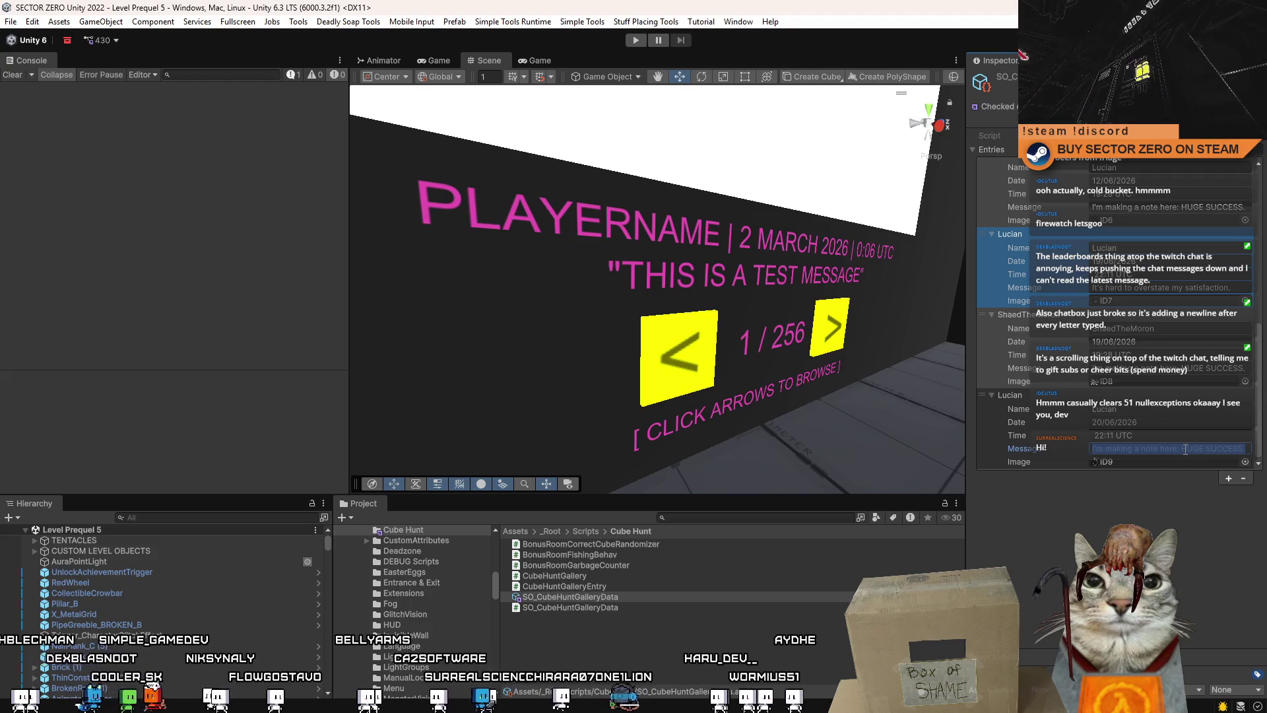
key(ctrl+v)
key(alt+Tab)
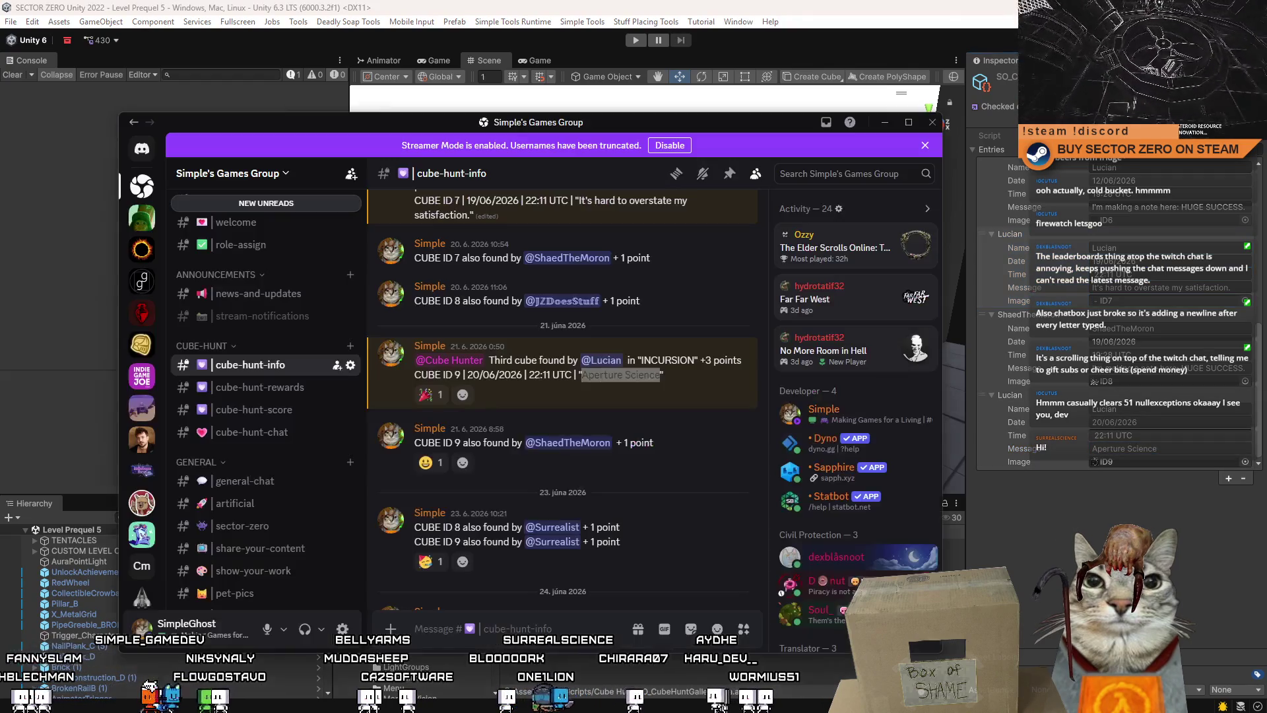
scroll(540, 377, up, 1)
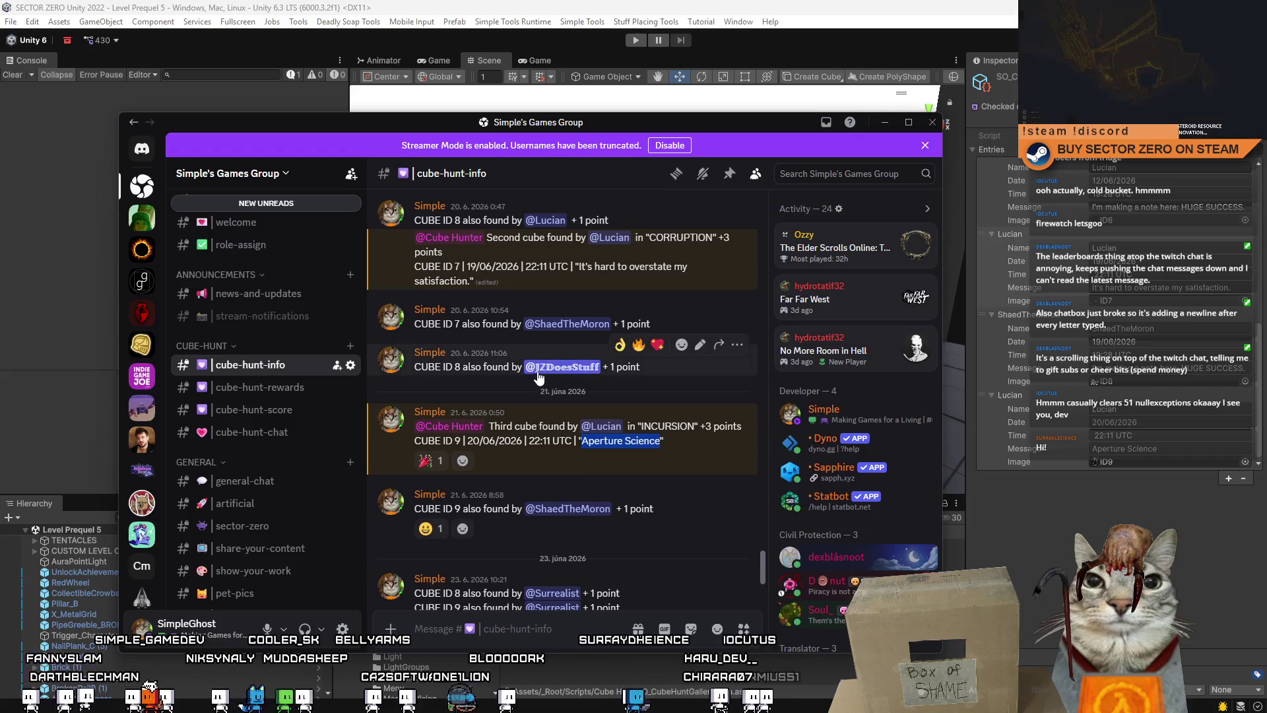
scroll(536, 371, up, 2)
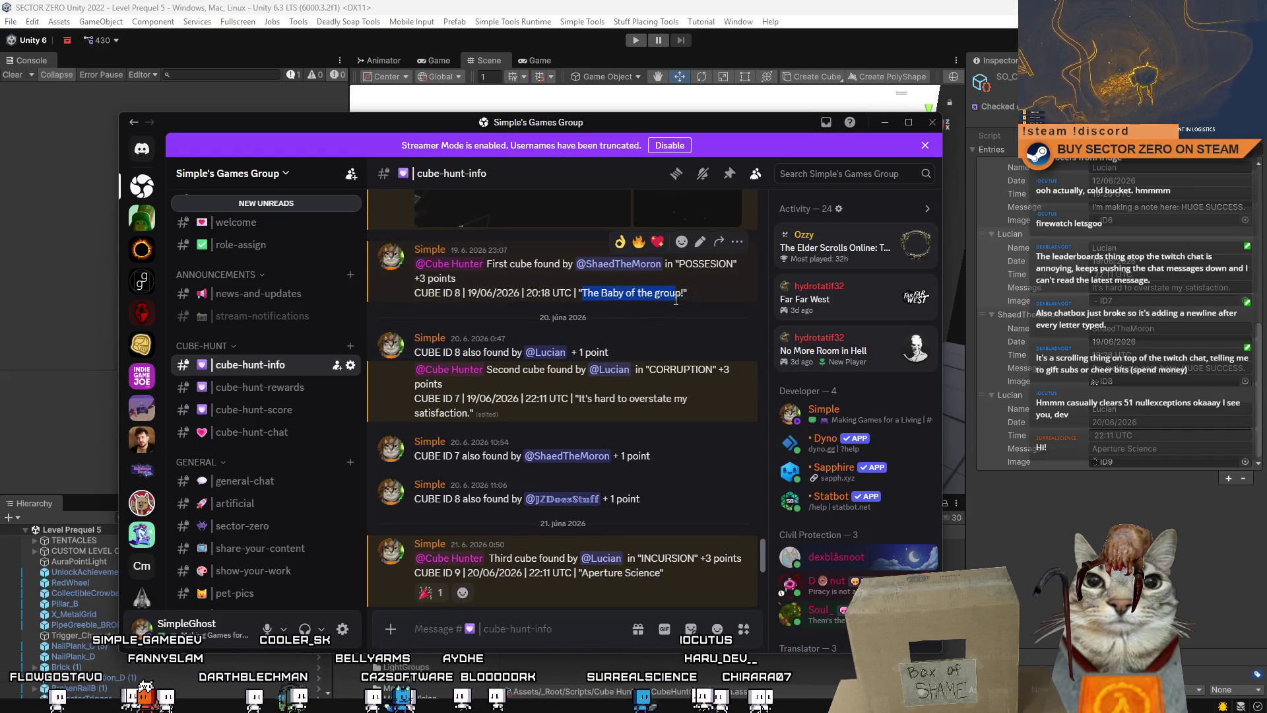
key(alt+Tab)
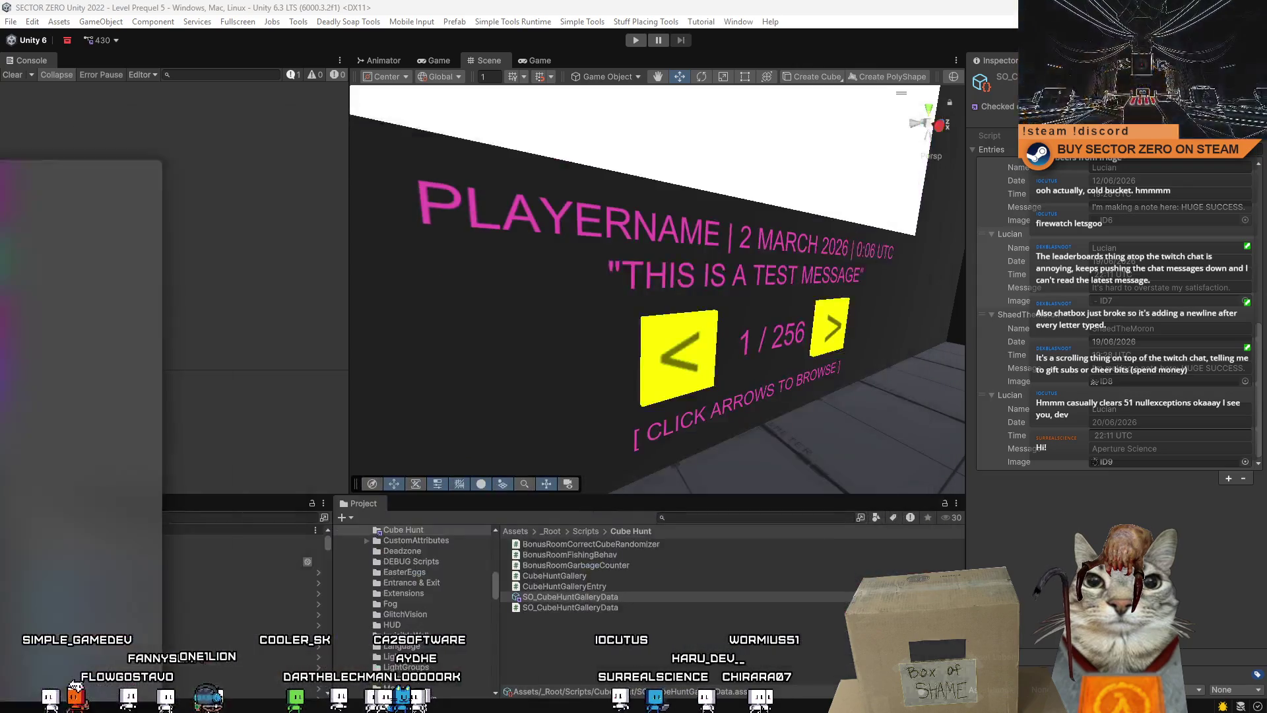
Finish the ID8 entry's message and time fields, then select the SO_CubeHuntGalleryData asset
click(1154, 368)
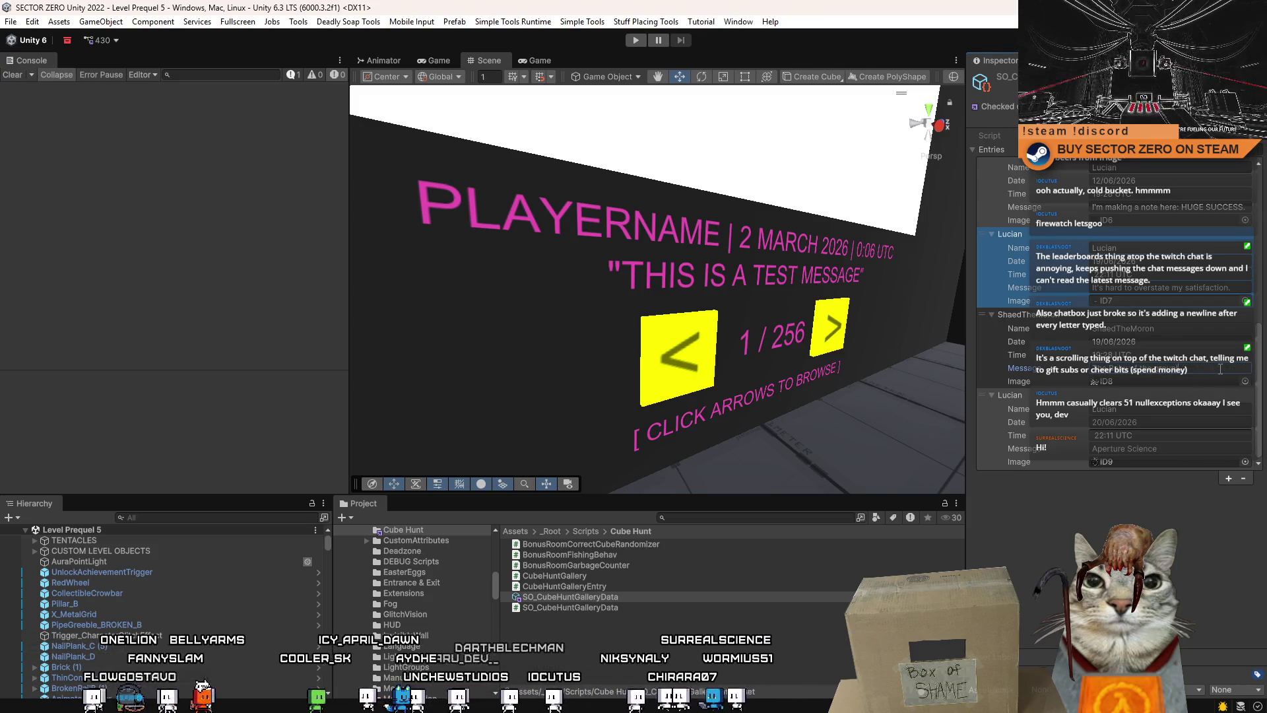
click(1197, 353)
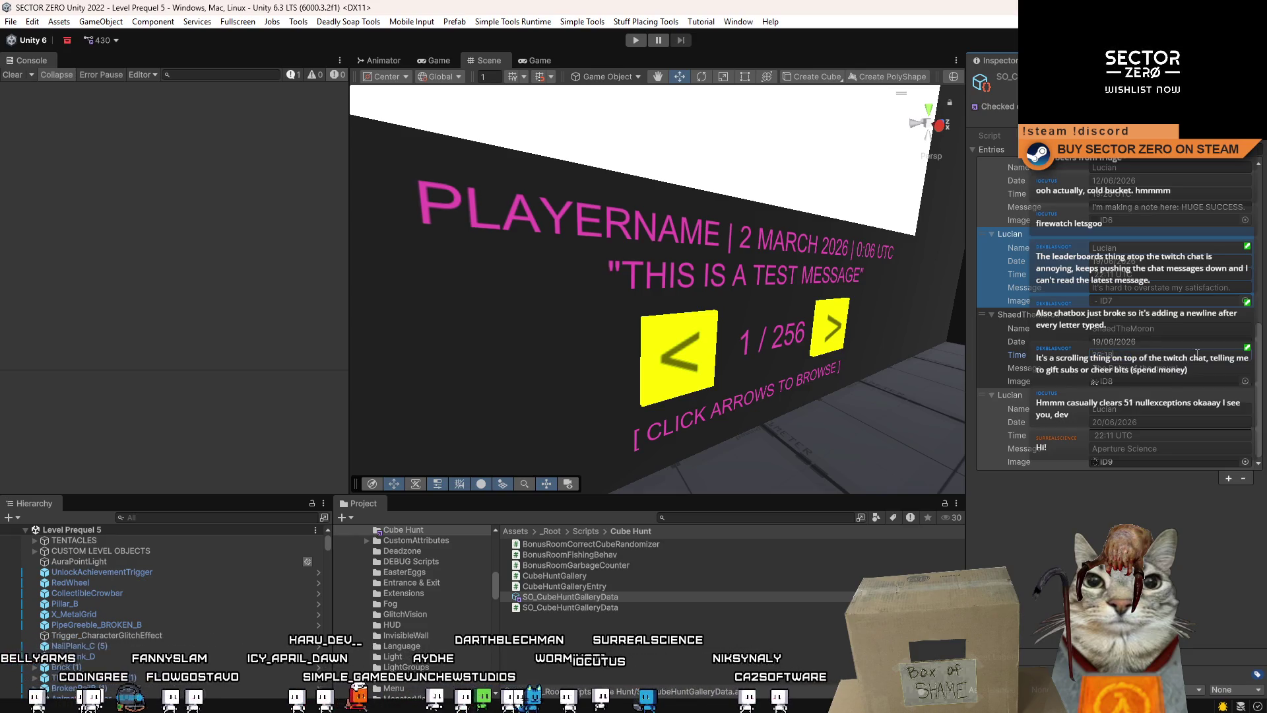
click(1168, 343)
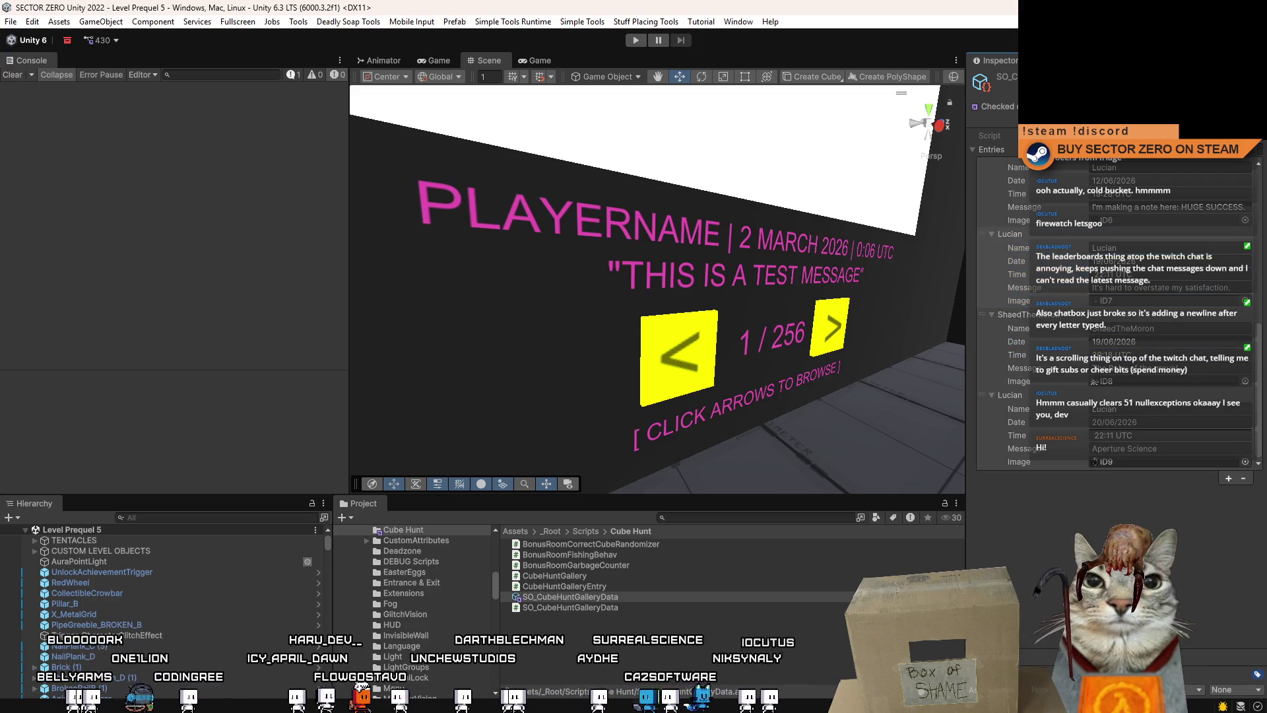
click(604, 598)
click(640, 648)
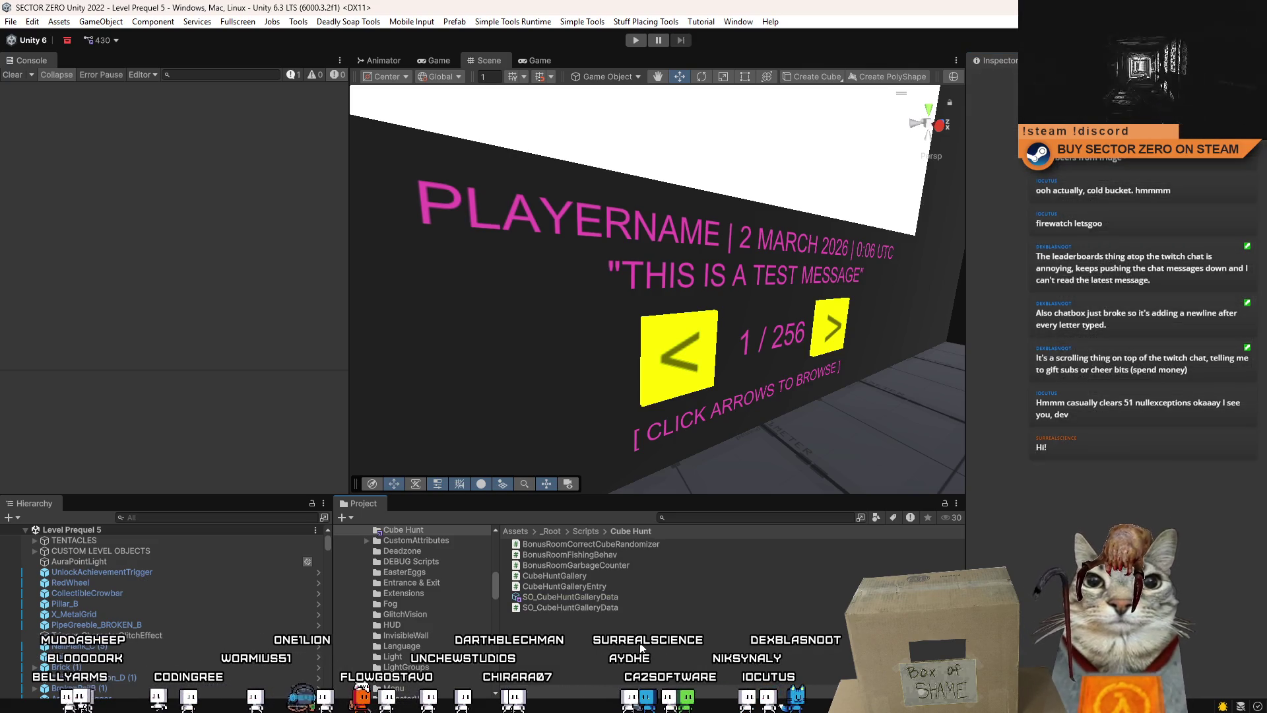
click(598, 596)
Save the project with File > Save Project and start play mode
click(11, 21)
click(11, 21)
click(10, 21)
click(123, 165)
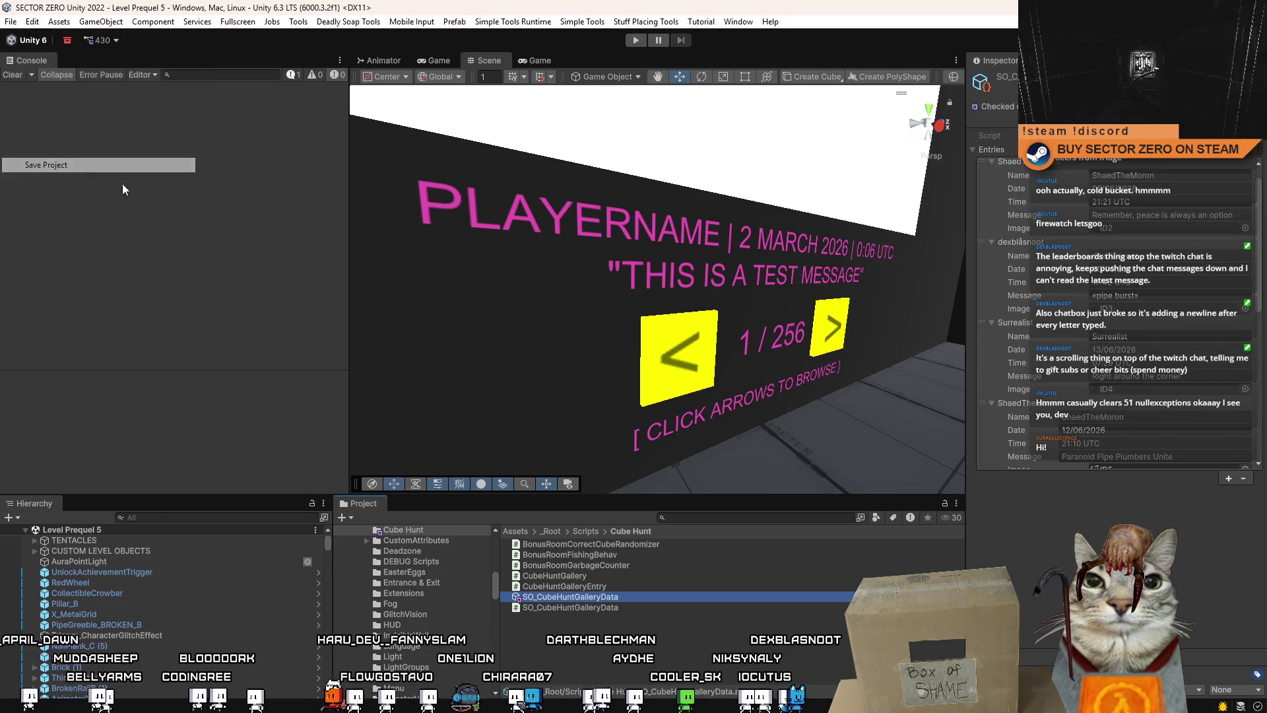
click(637, 40)
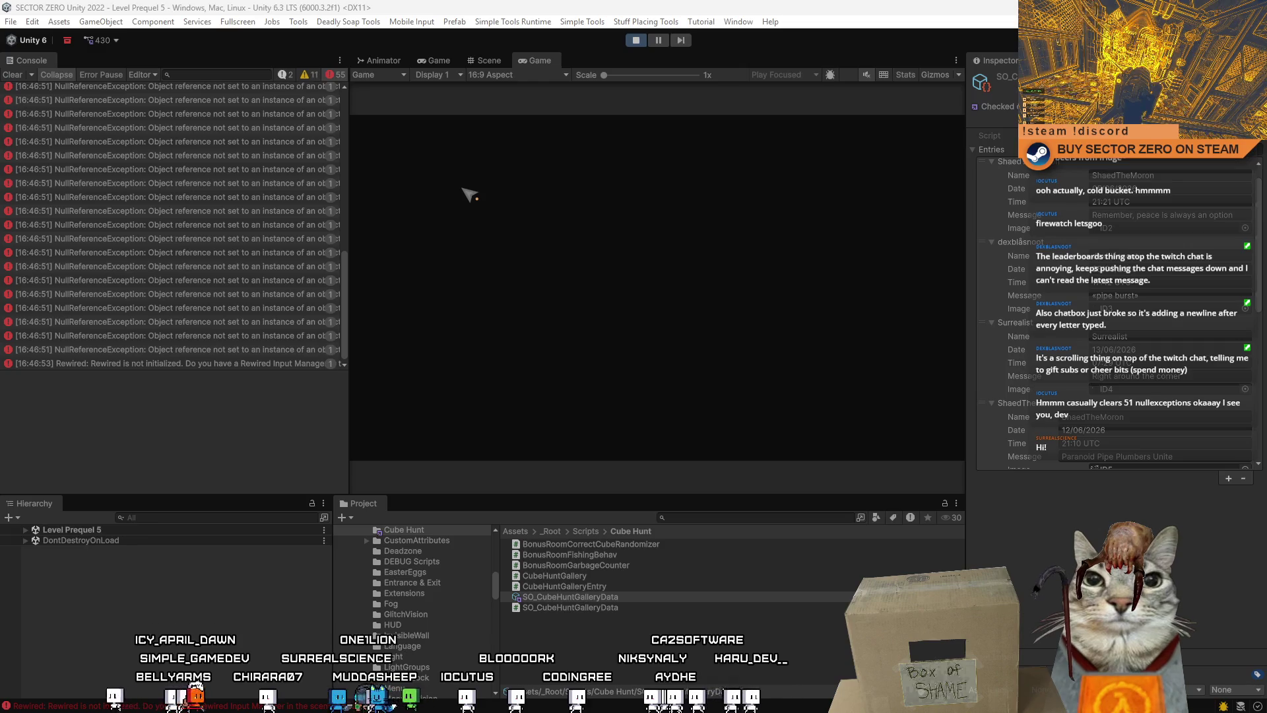
Clear the NullReferenceException errors, pause, and run the 'T' command in the developer console
click(13, 74)
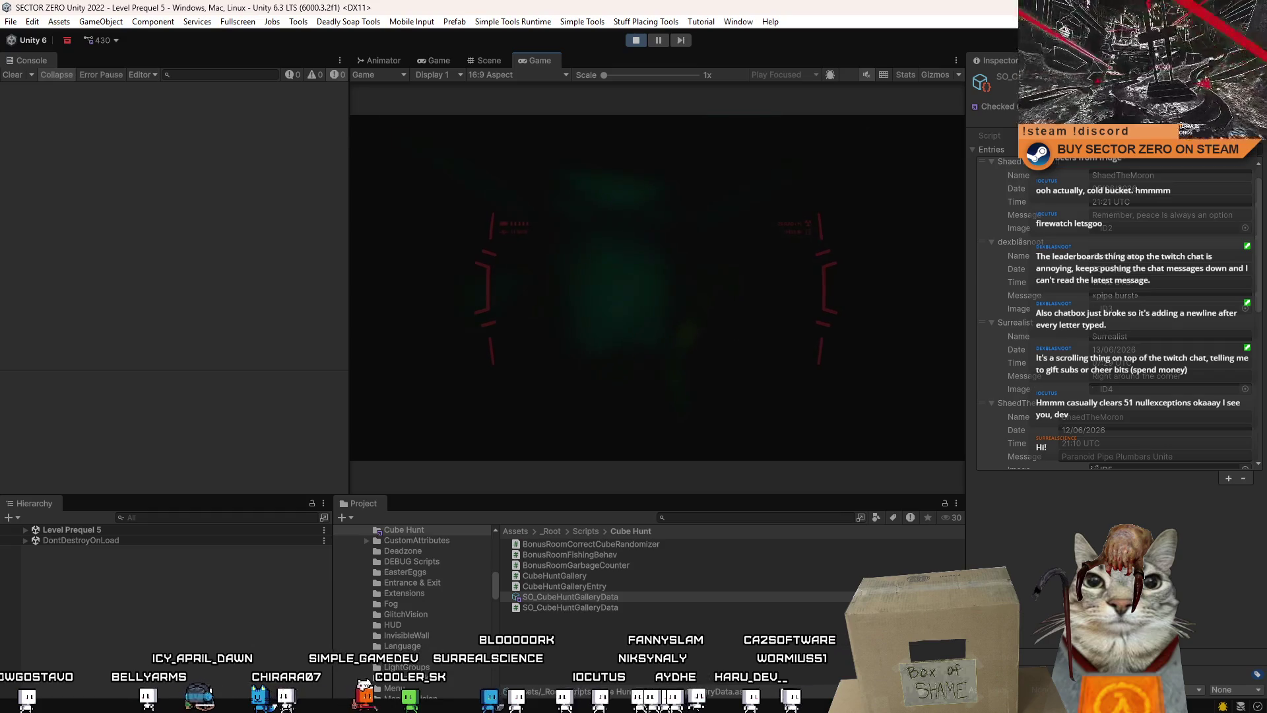
key(Escape)
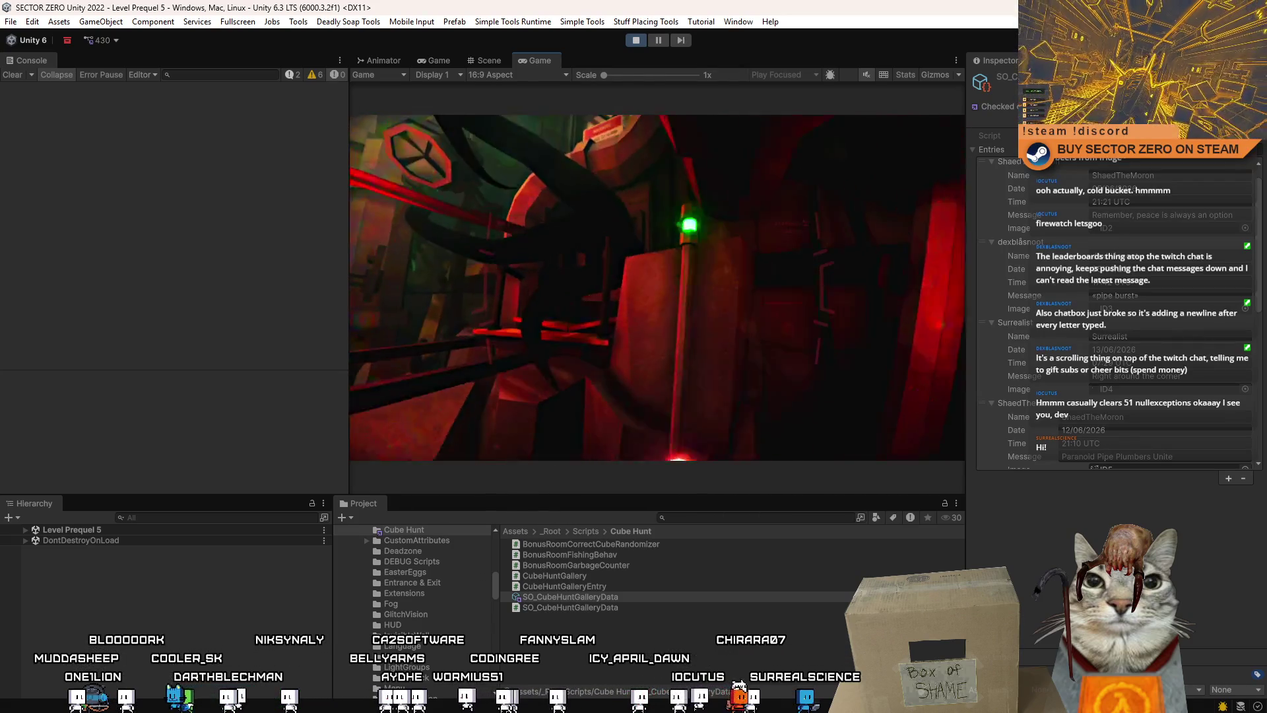
key(grave)
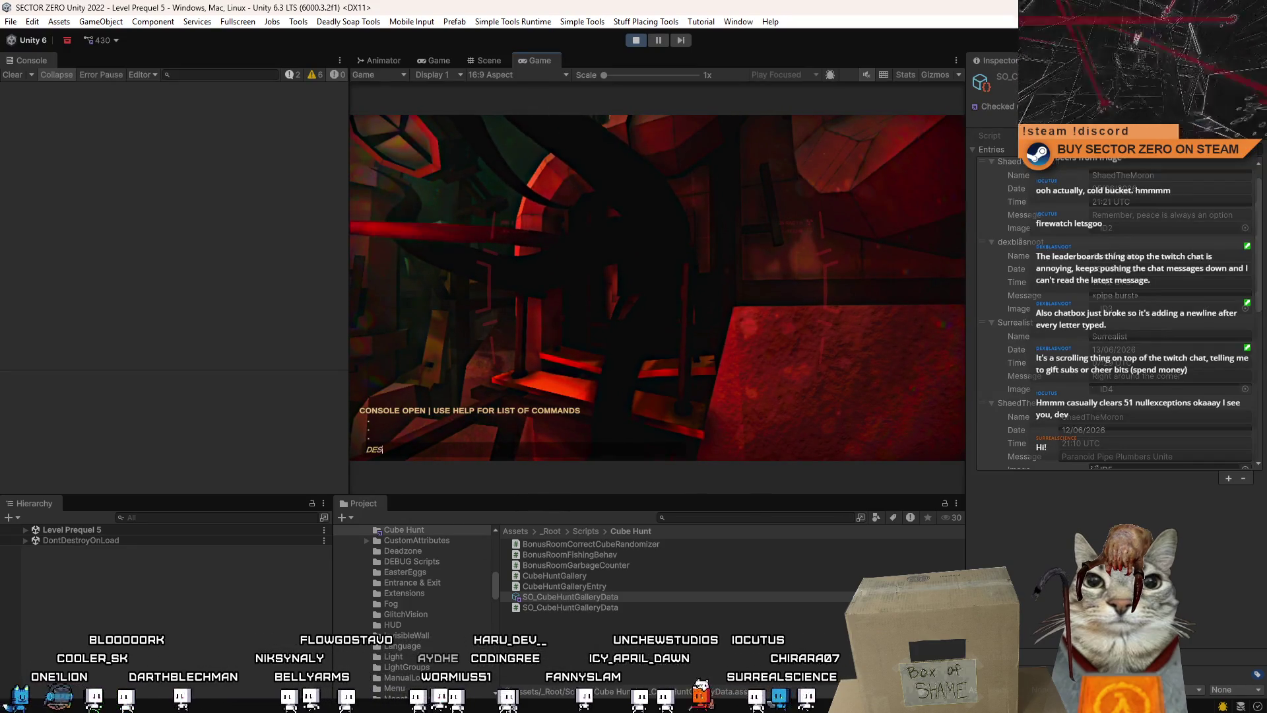
text(TROY_OBJEC)
key(Return)
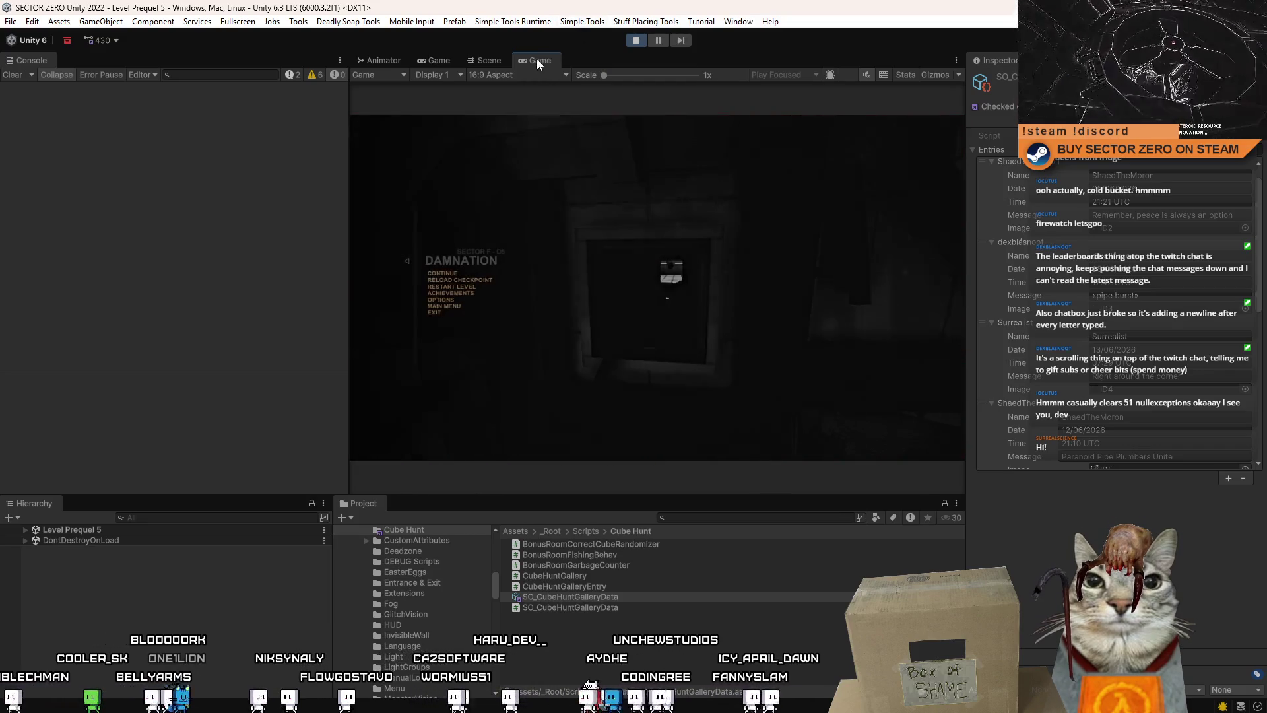
double_click(536, 58)
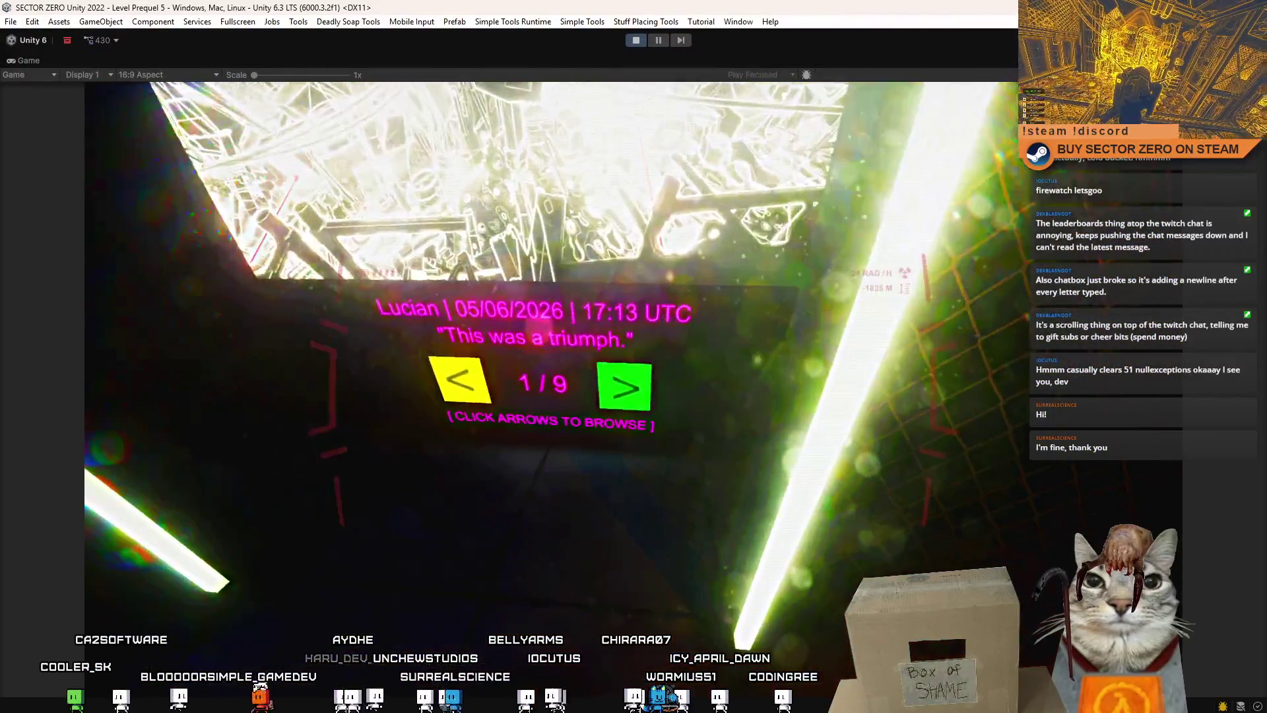
Page forward through gallery entries 1/9 to 9/9, wrapping back to entry 1
click(627, 385)
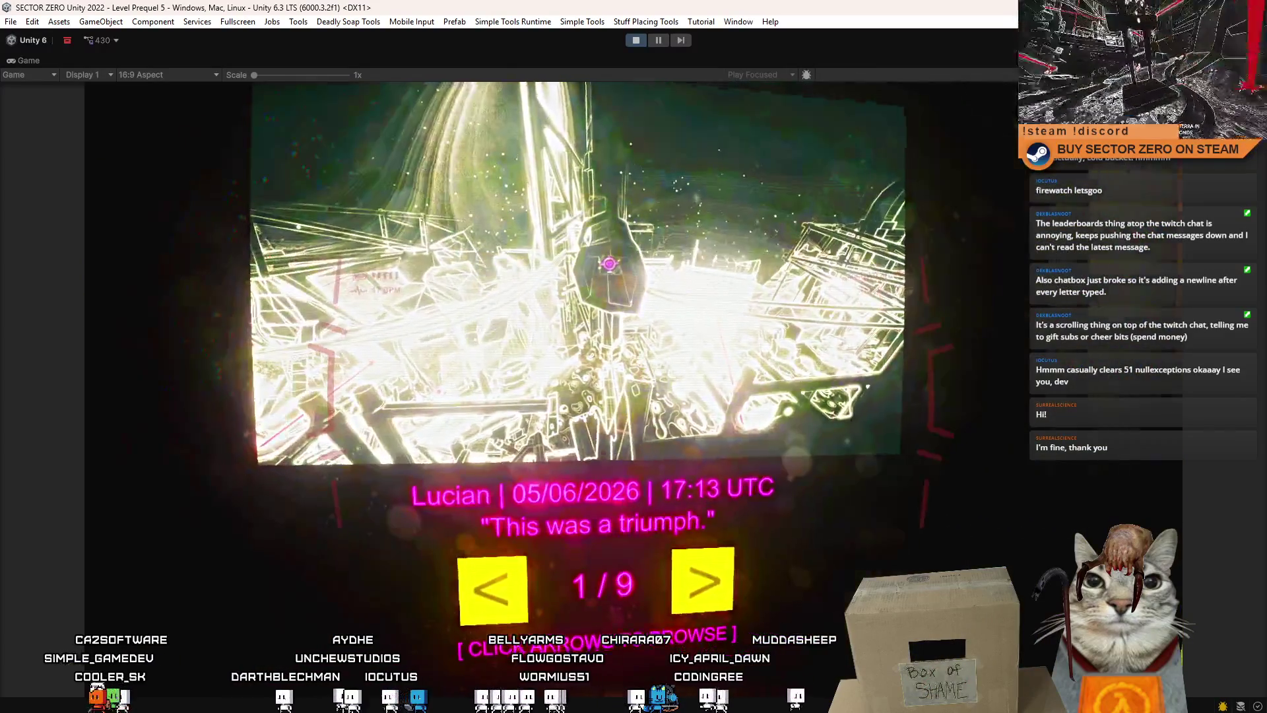
click(627, 386)
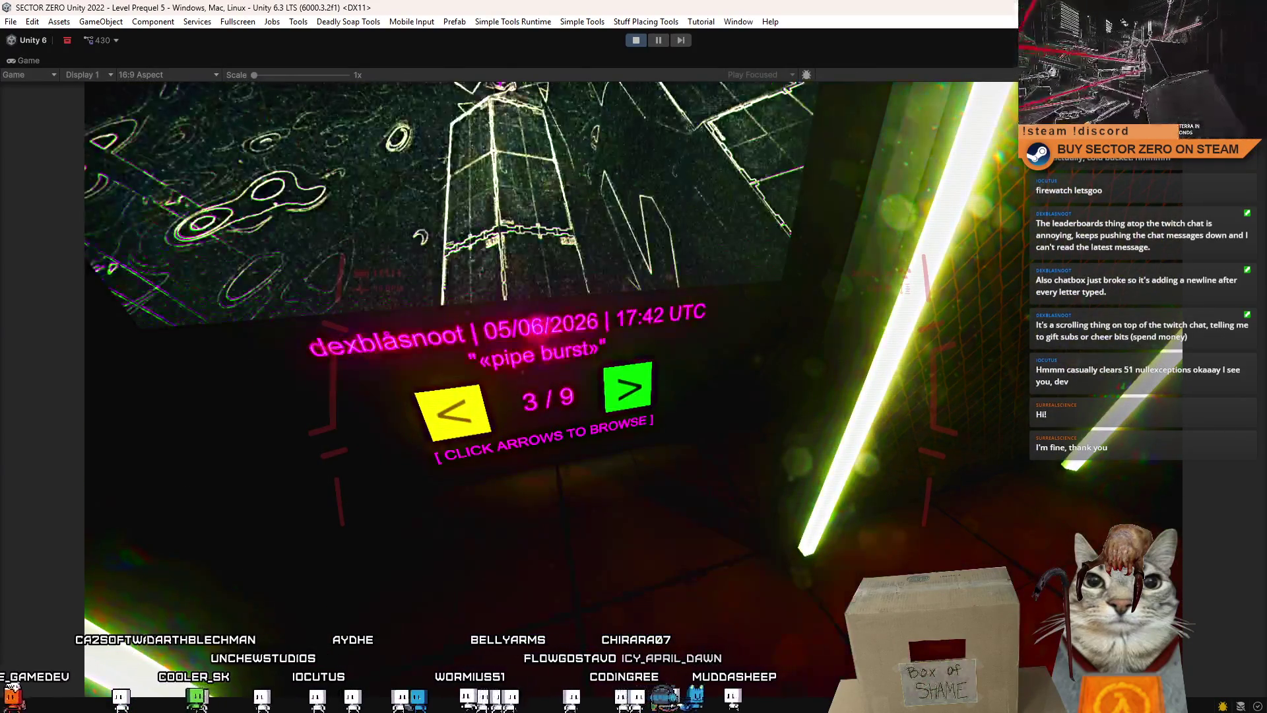
click(627, 386)
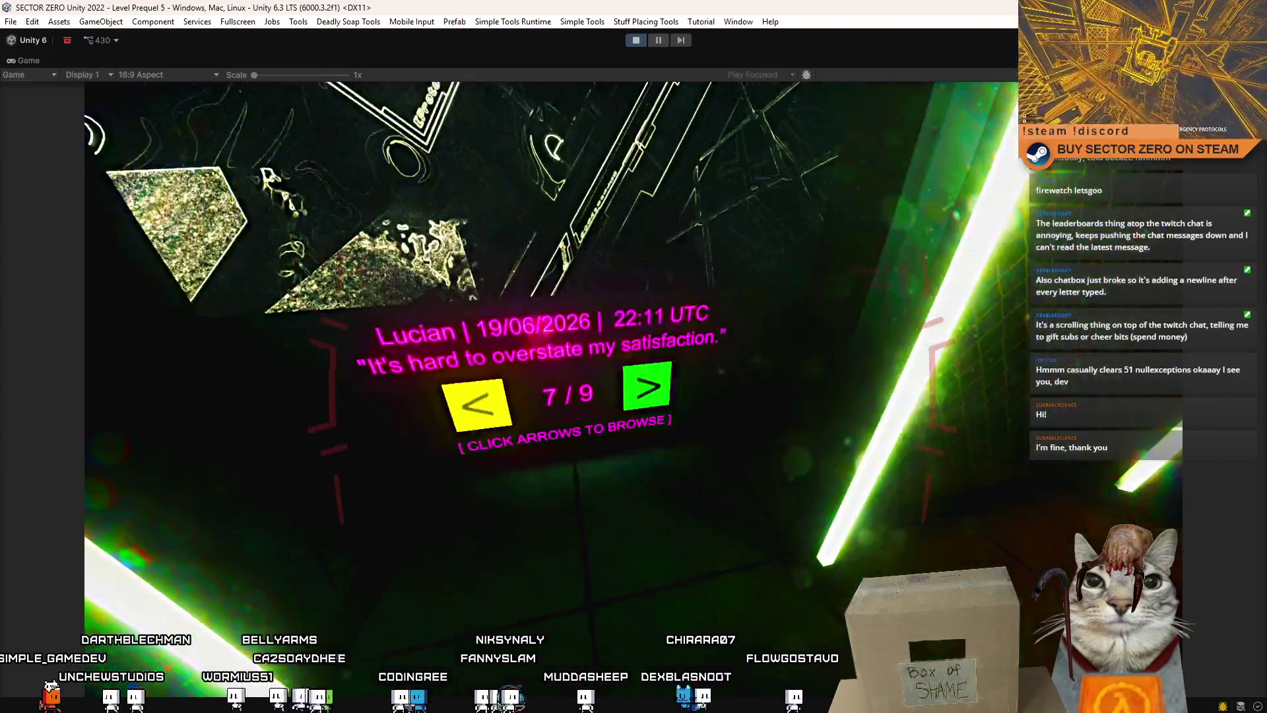
click(647, 386)
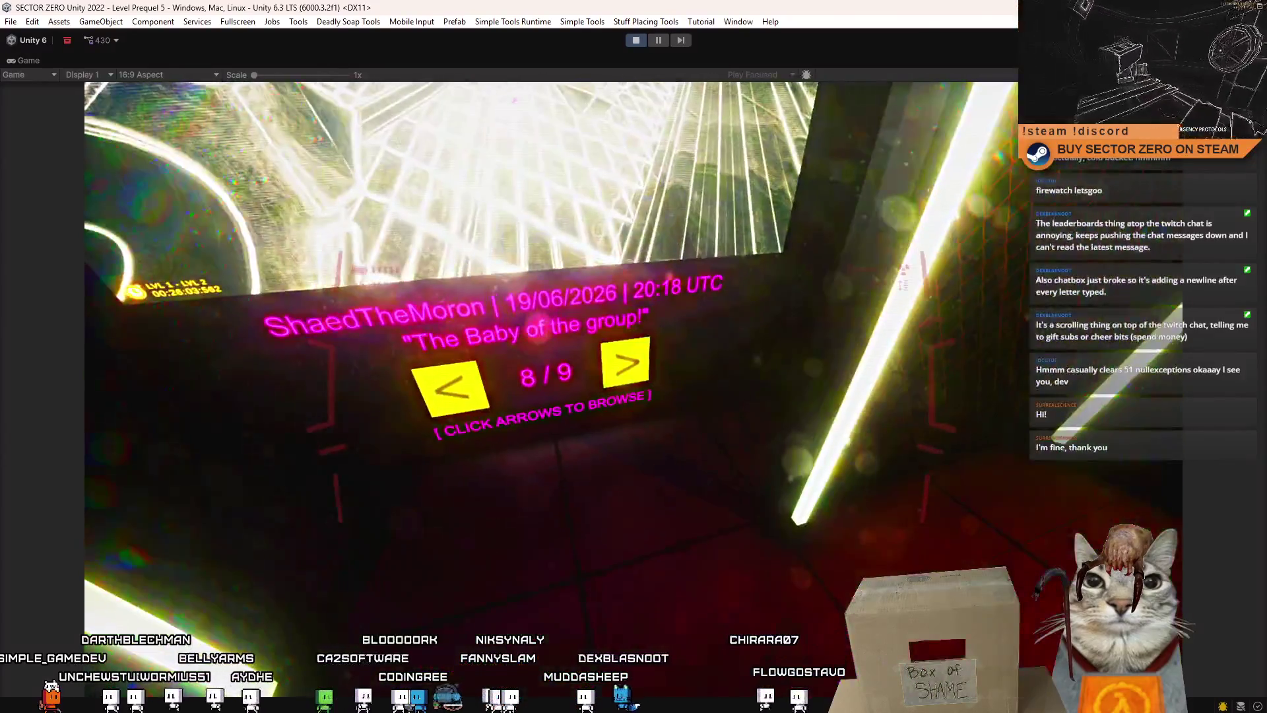
click(643, 401)
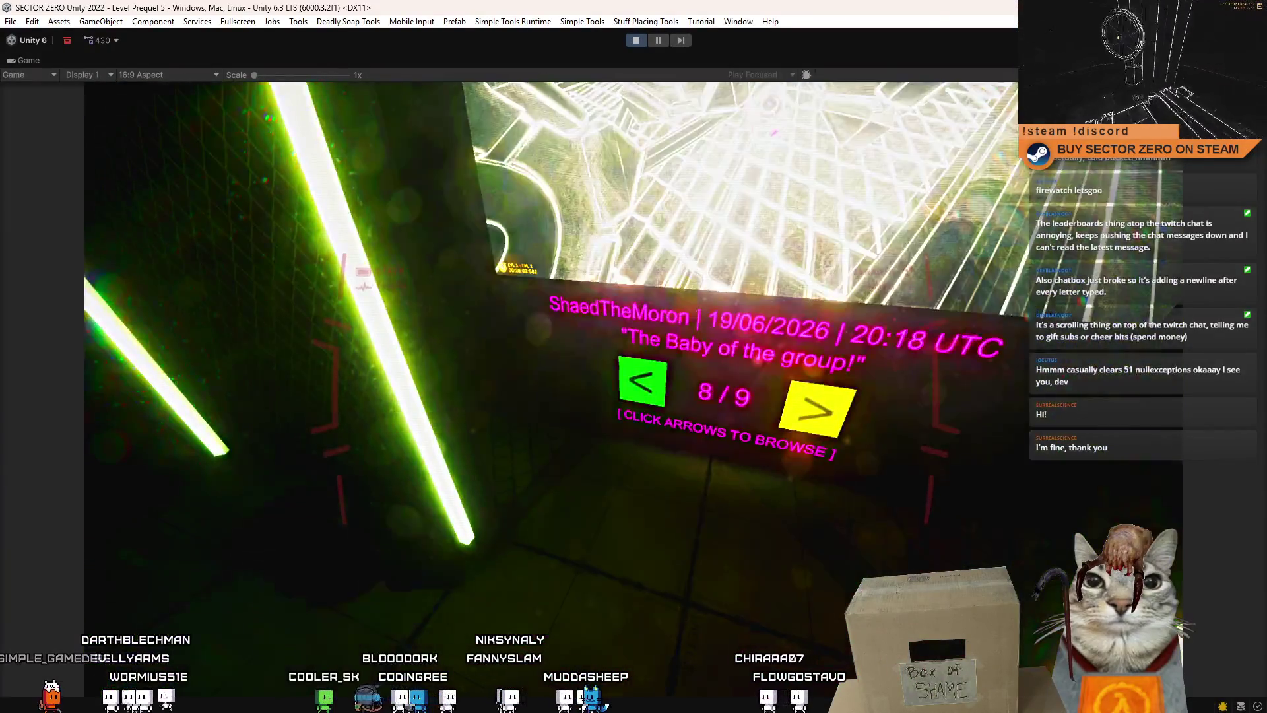
click(620, 392)
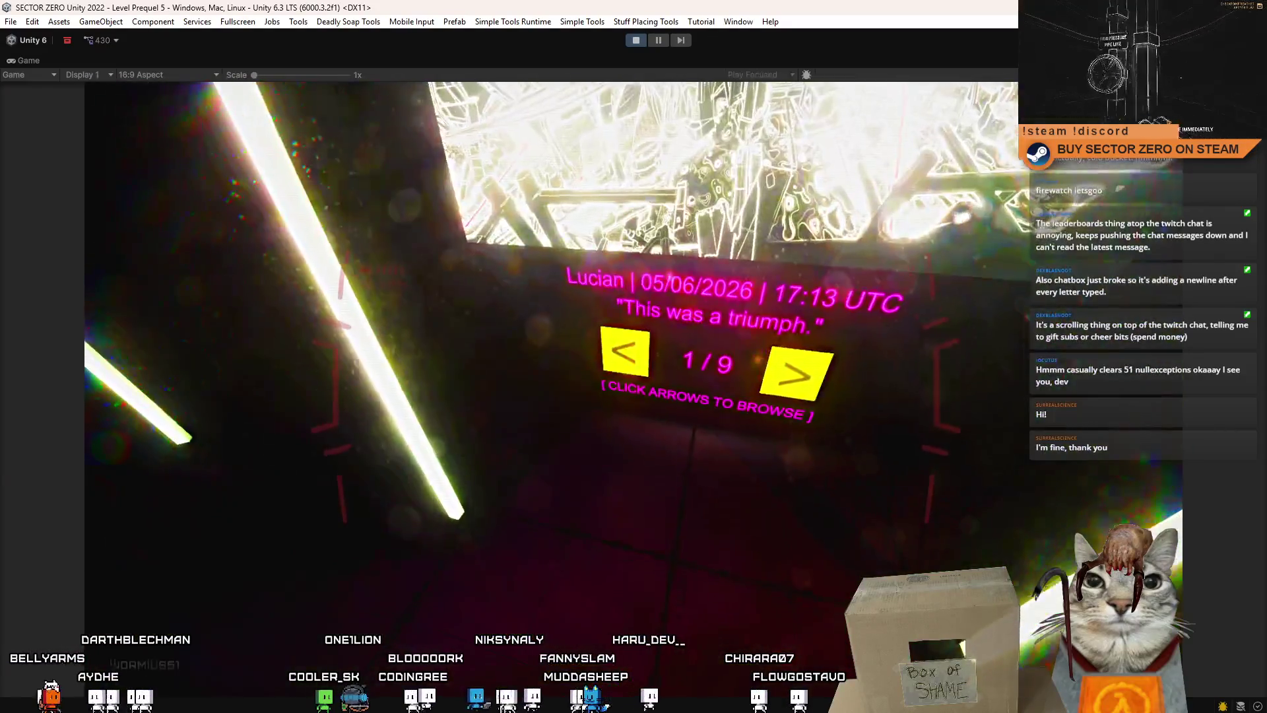
Recheck gallery entries 7/9 through 9/9, then stop play mode
click(632, 386)
click(632, 386)
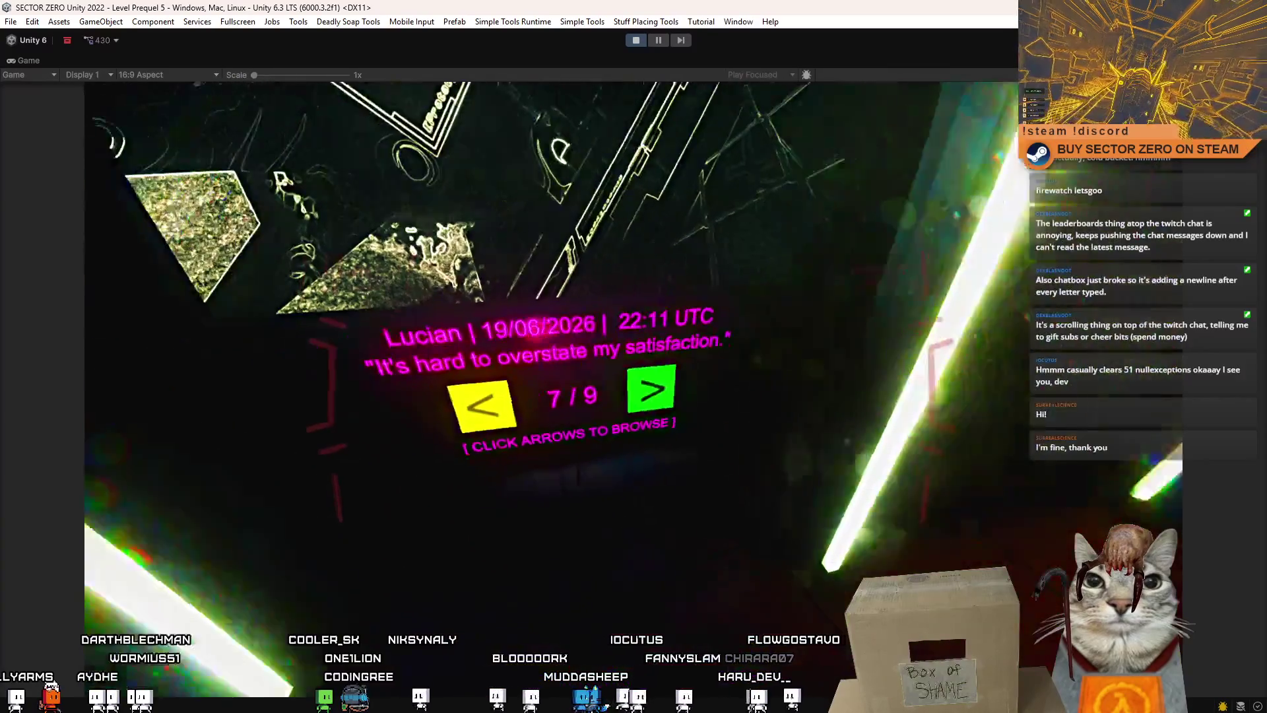
click(633, 387)
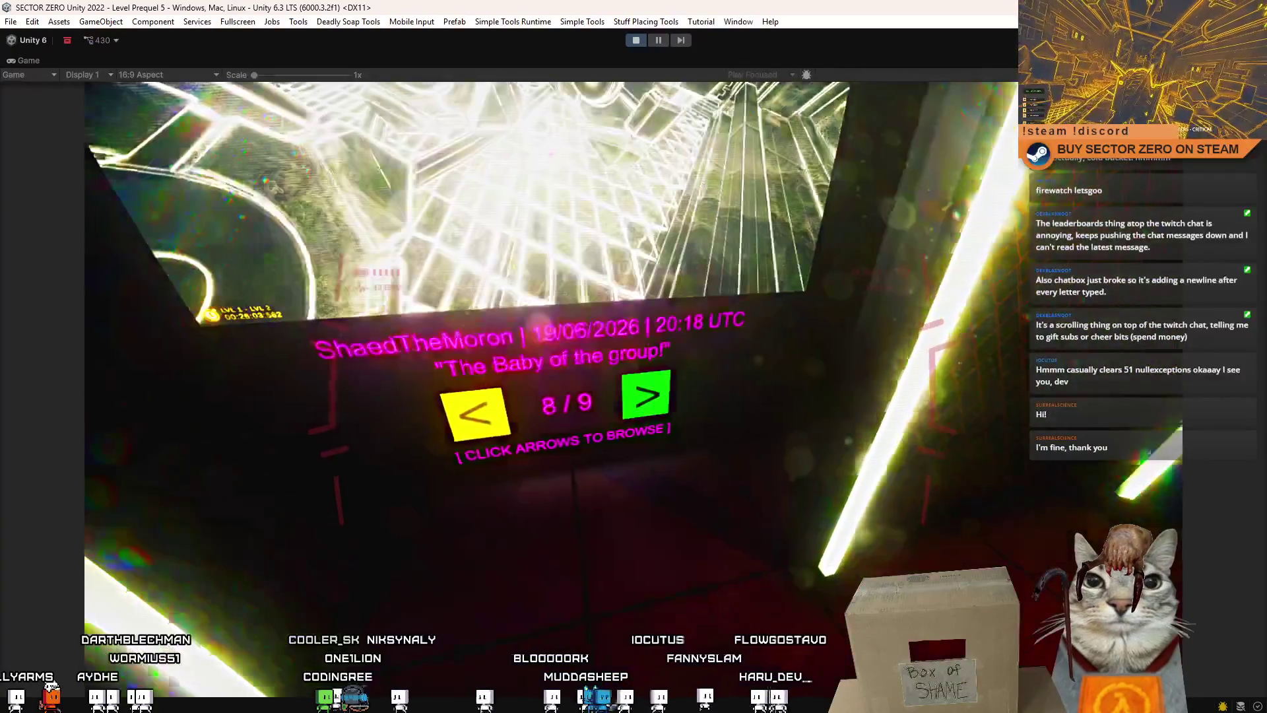
click(632, 386)
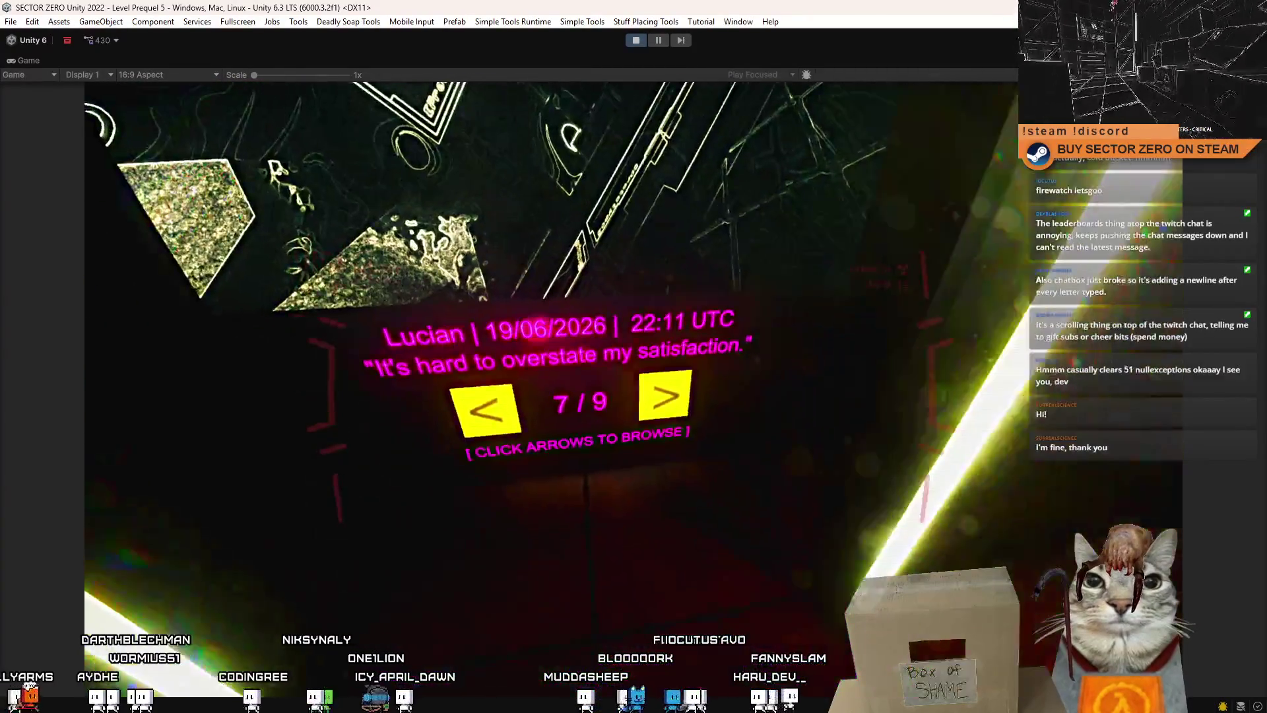
click(633, 386)
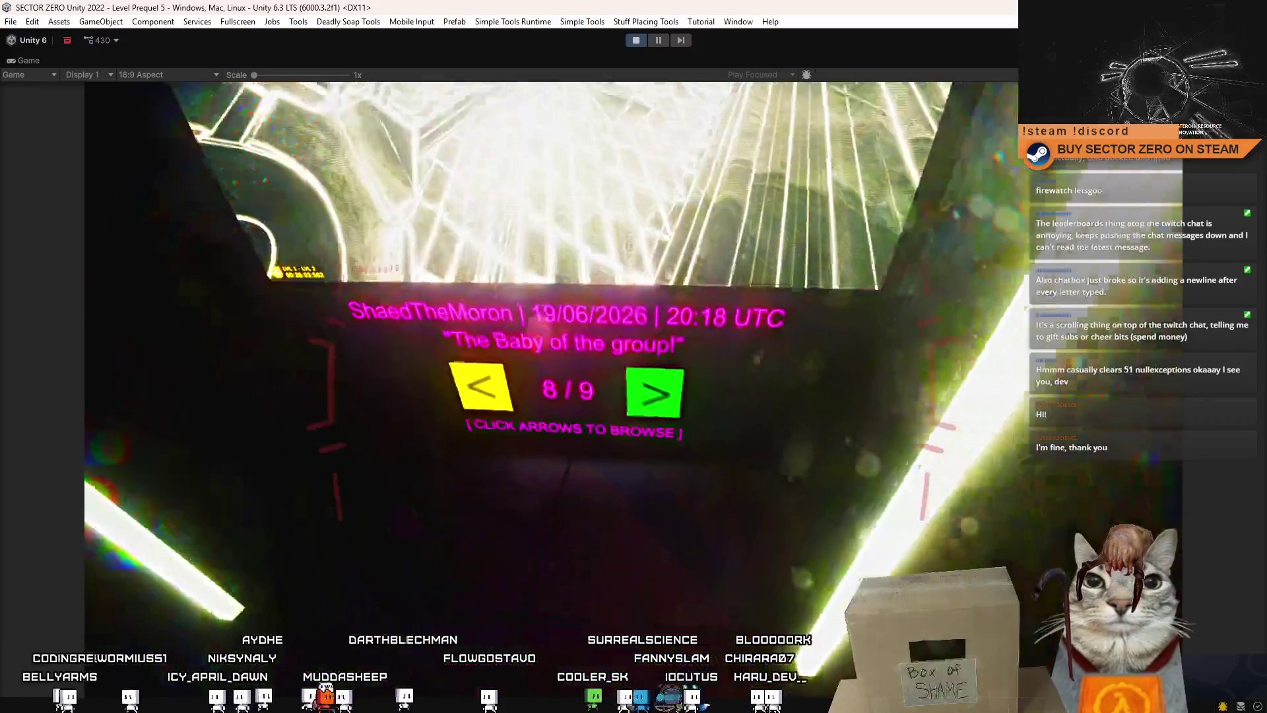
click(651, 390)
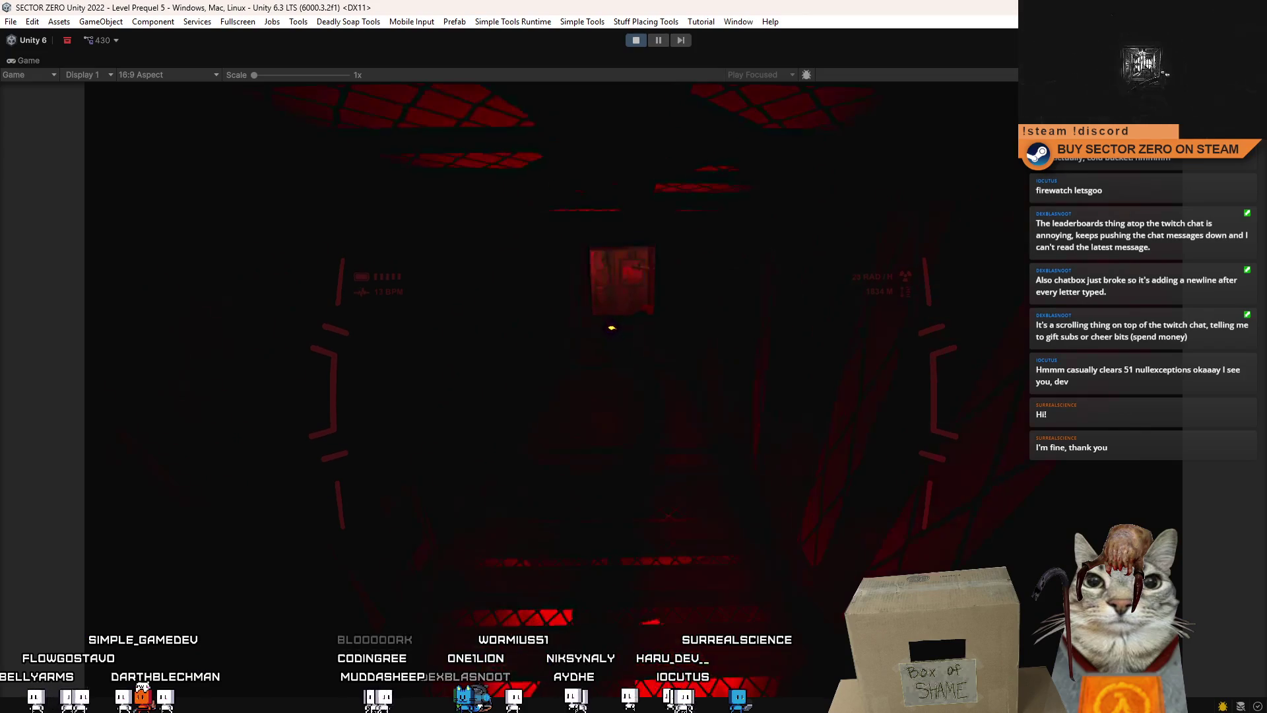
click(636, 41)
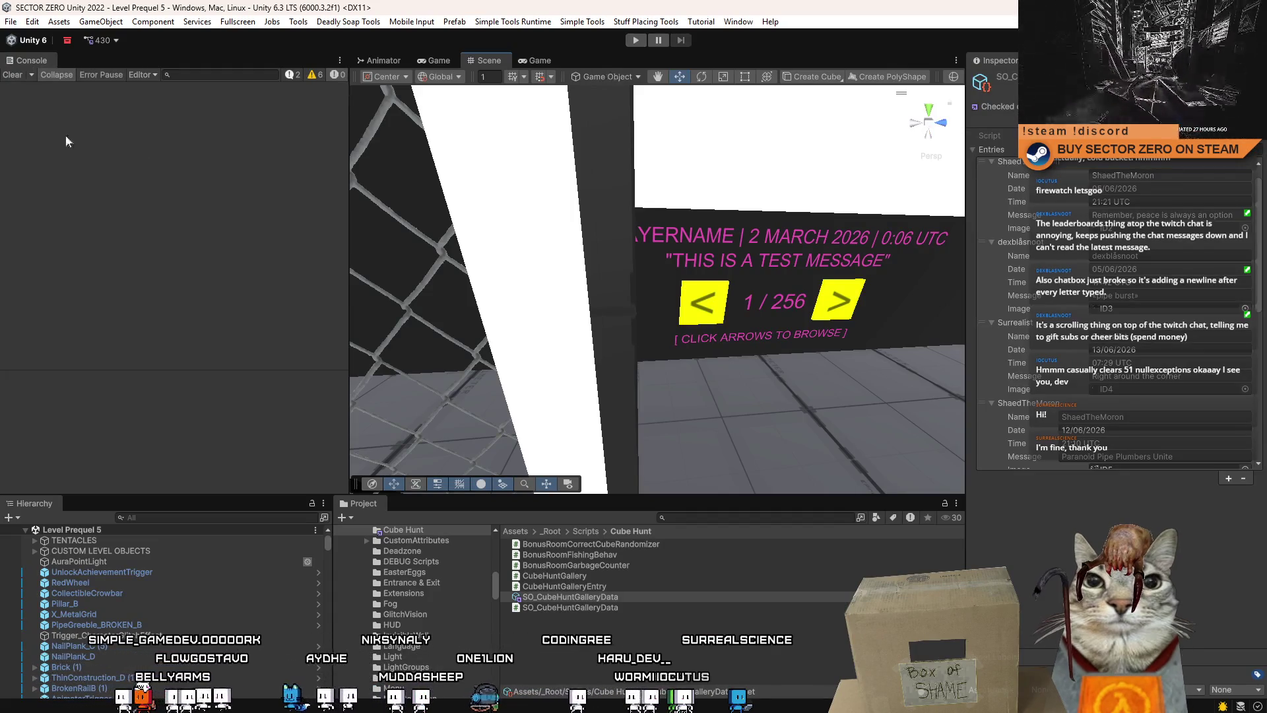
Search the project for 'version beh' and inspect the first VersionBehav prefab's properties
drag(701, 212, 695, 426)
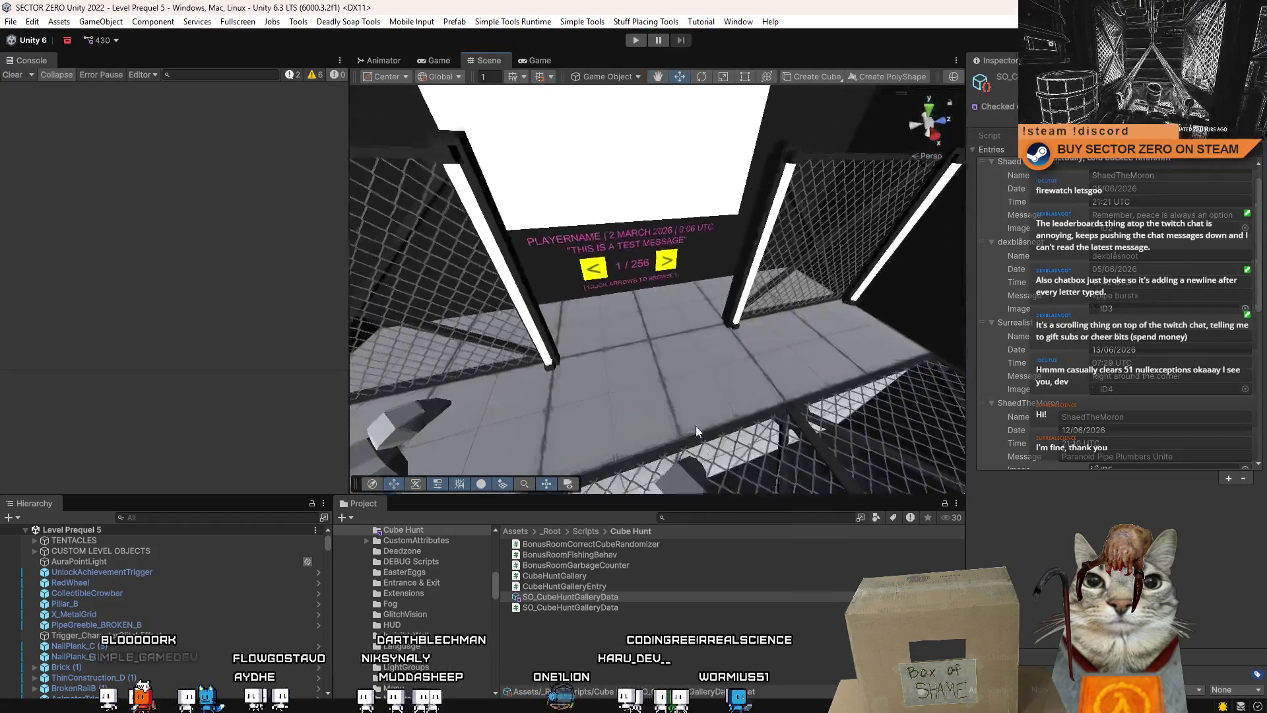
click(688, 521)
text(version)
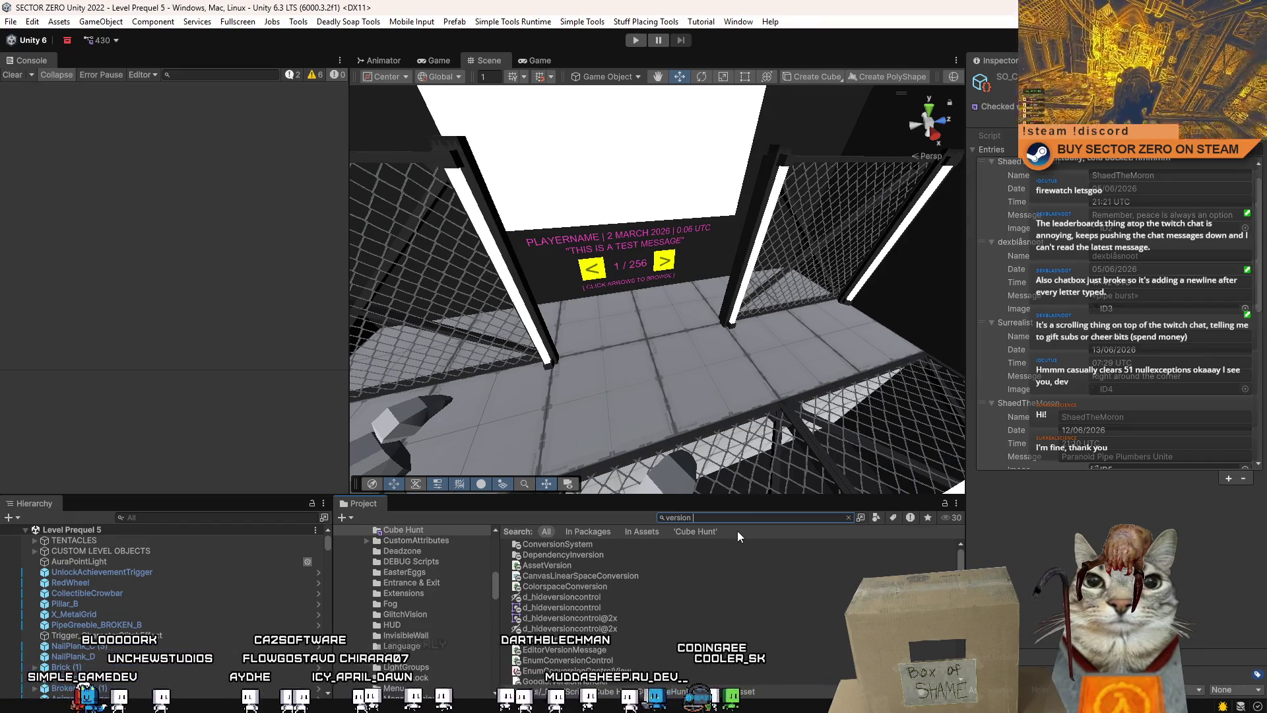
text( beh)
click(604, 544)
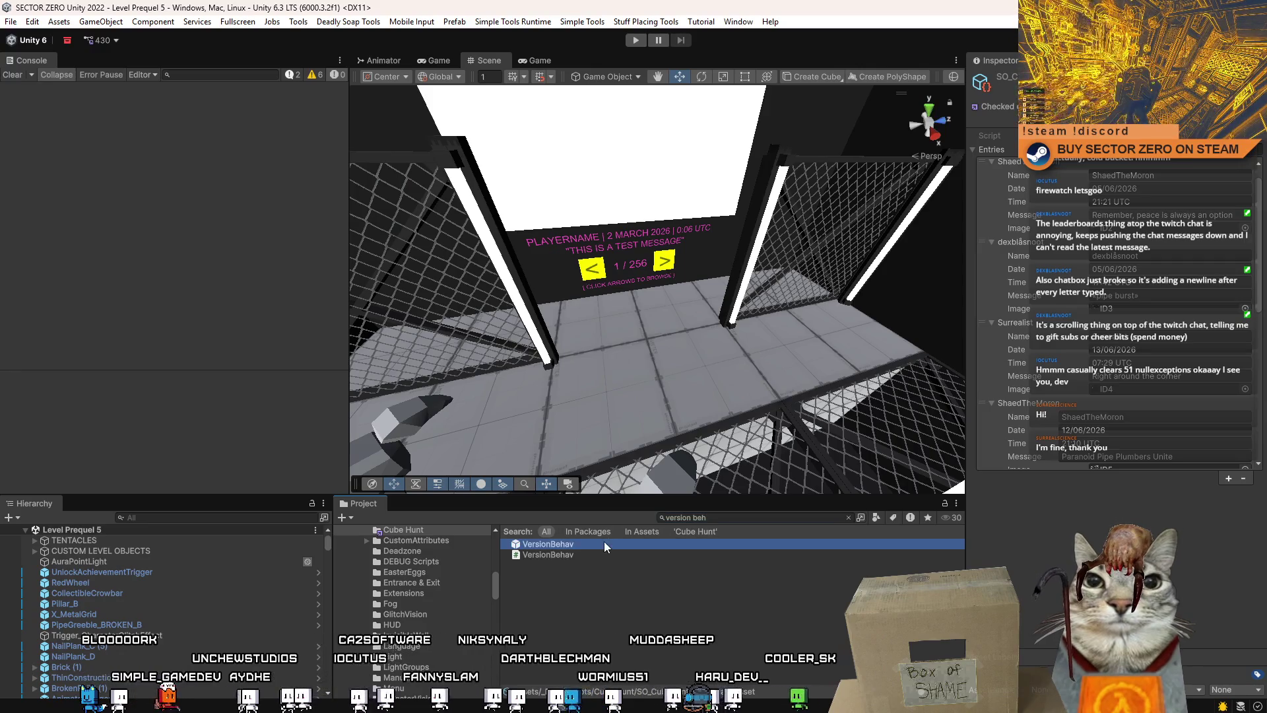
click(1123, 320)
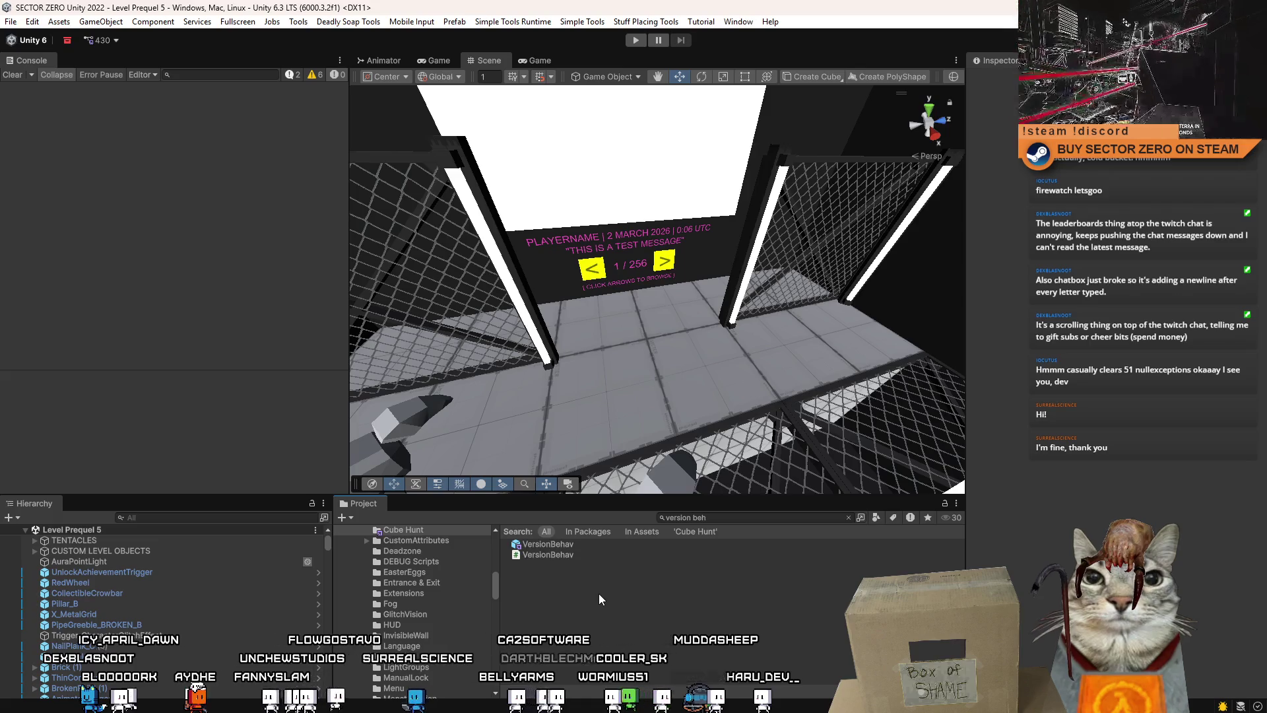
mouse_move(581, 310)
mouse_down()
mouse_move(631, 322)
mouse_move(766, 271)
mouse_move(690, 305)
mouse_move(556, 275)
mouse_up()
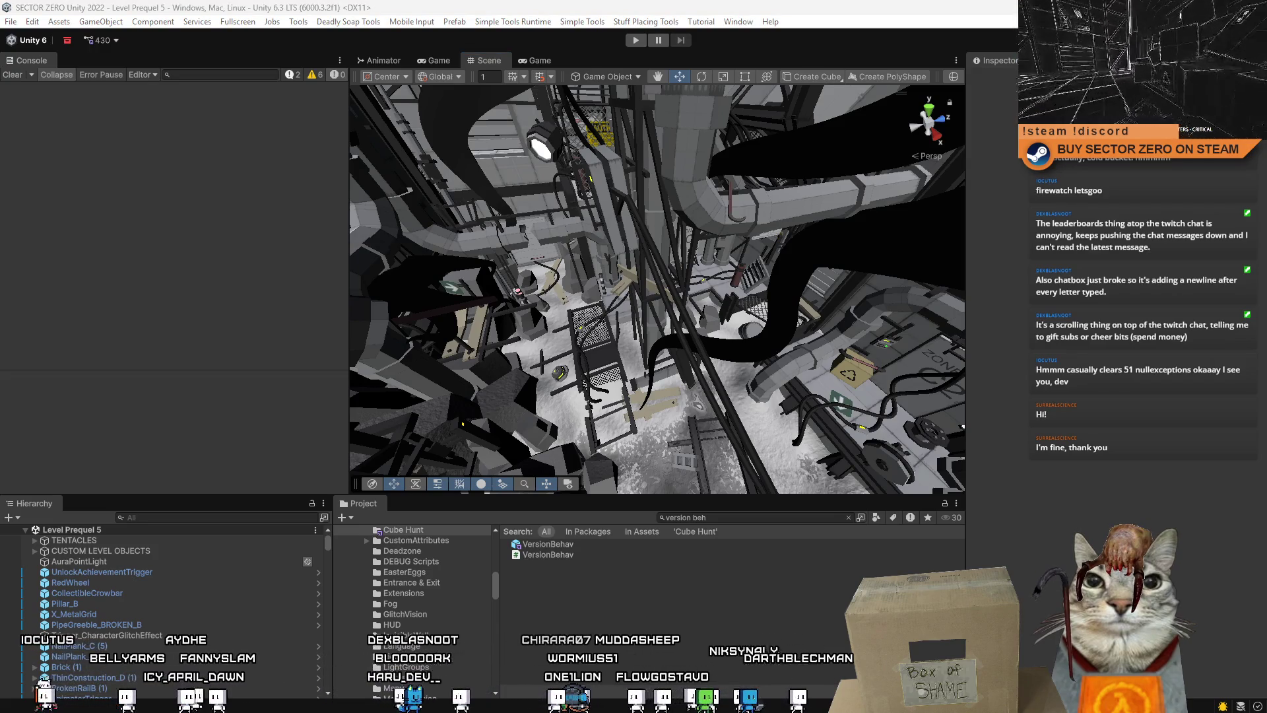
Orbit the scene camera level along the pipe corridor with the VE-2 T3 sign
mouse_move(581, 264)
mouse_down()
mouse_move(579, 49)
mouse_move(633, 33)
mouse_move(620, 36)
mouse_move(1146, 172)
mouse_move(977, 232)
mouse_move(722, 169)
mouse_move(297, 141)
mouse_move(1067, 169)
mouse_move(506, 99)
mouse_move(1248, 267)
mouse_move(502, 198)
mouse_up()
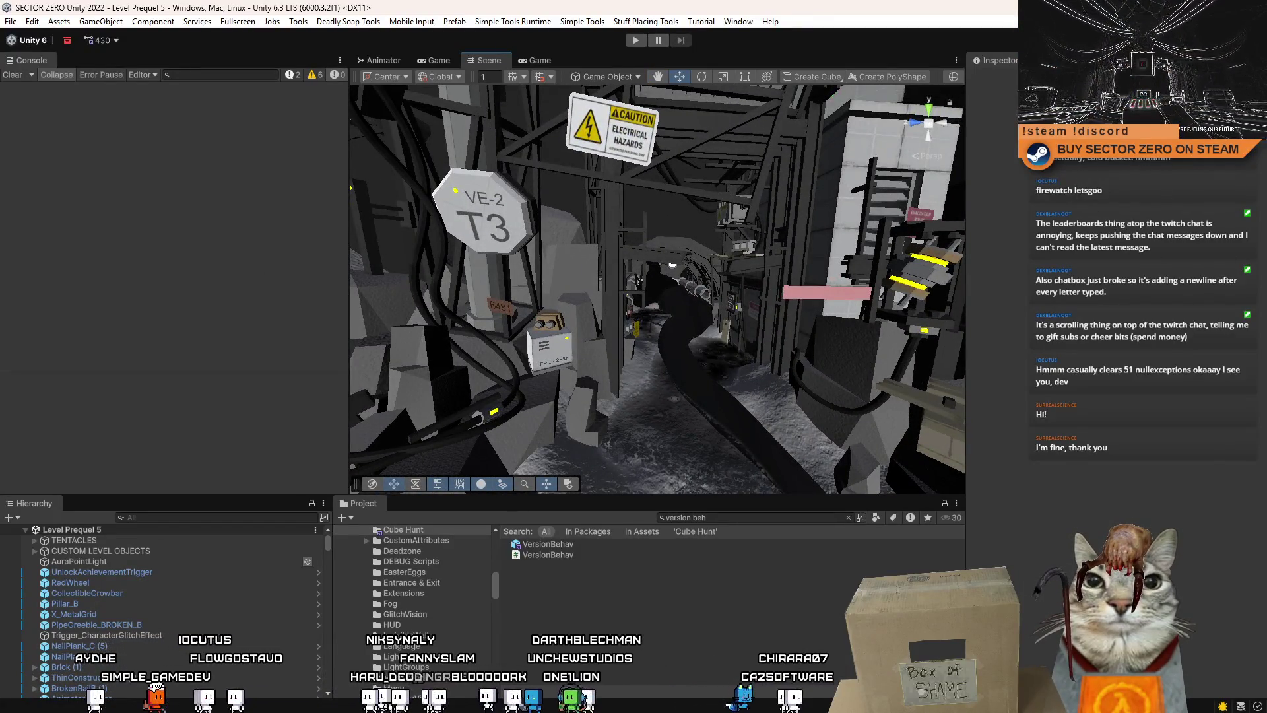